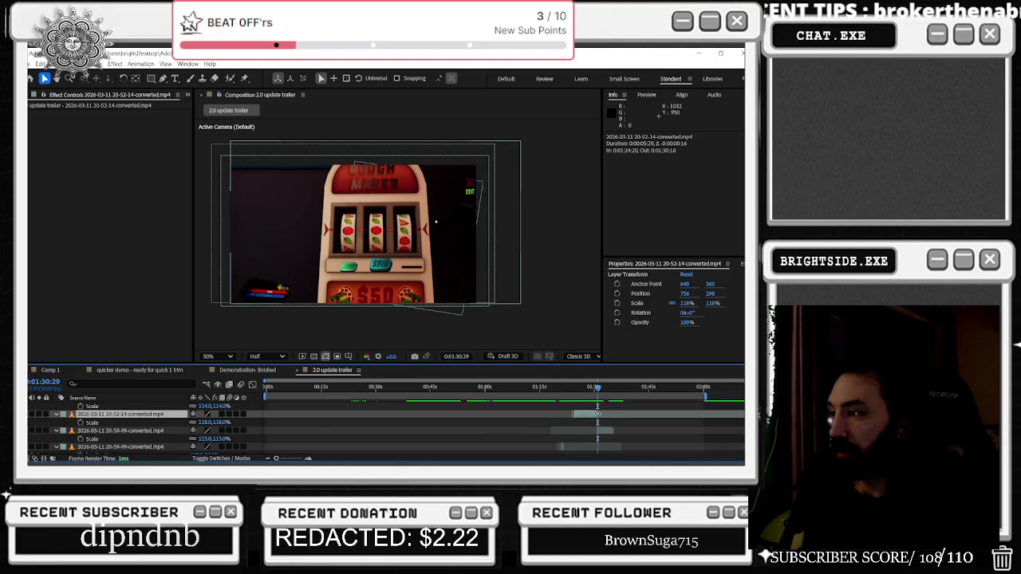
Select the 20-52-14 clip layers, zoom the timeline in, and return to the slot shot at 1:28
{"action": "left_click", "coordinate": [602, 423]}
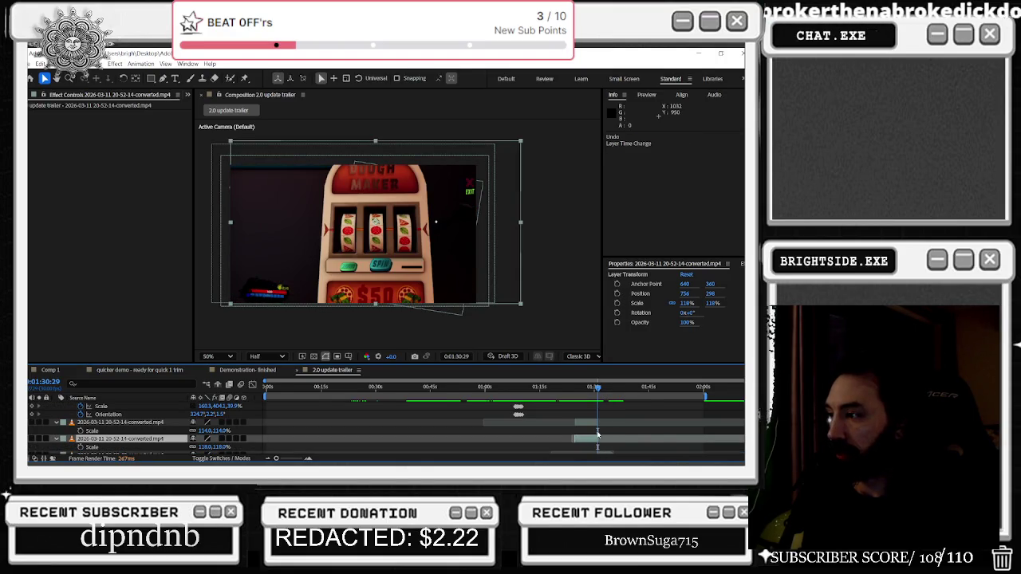
{"action": "key", "text": "equal"}
{"action": "left_click", "coordinate": [599, 423]}
{"action": "left_click", "coordinate": [593, 438]}
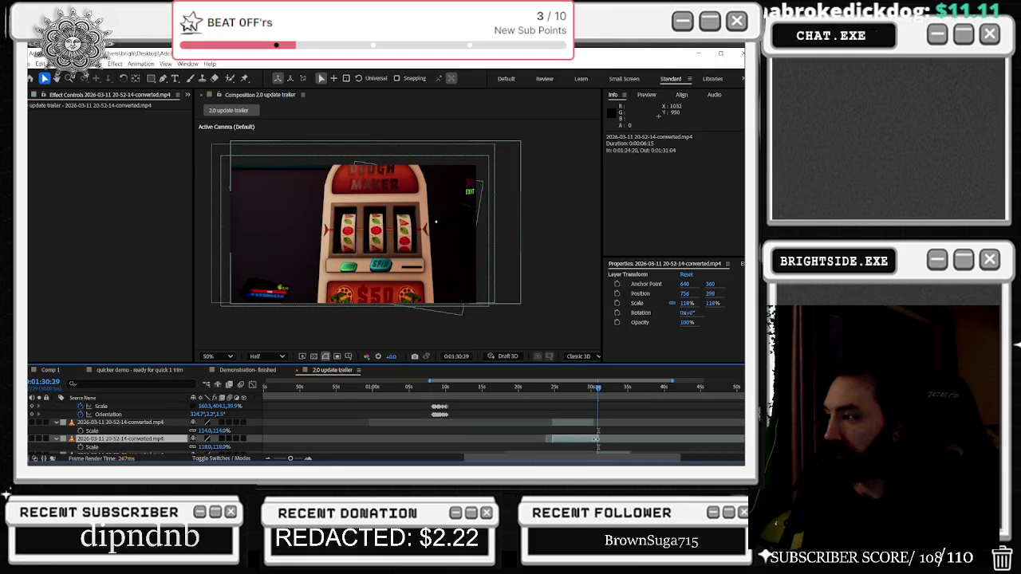
{"action": "mouse_move", "coordinate": [599, 391]}
{"action": "left_mouse_down"}
{"action": "mouse_move", "coordinate": [568, 391]}
{"action": "mouse_move", "coordinate": [600, 411]}
{"action": "left_mouse_up"}
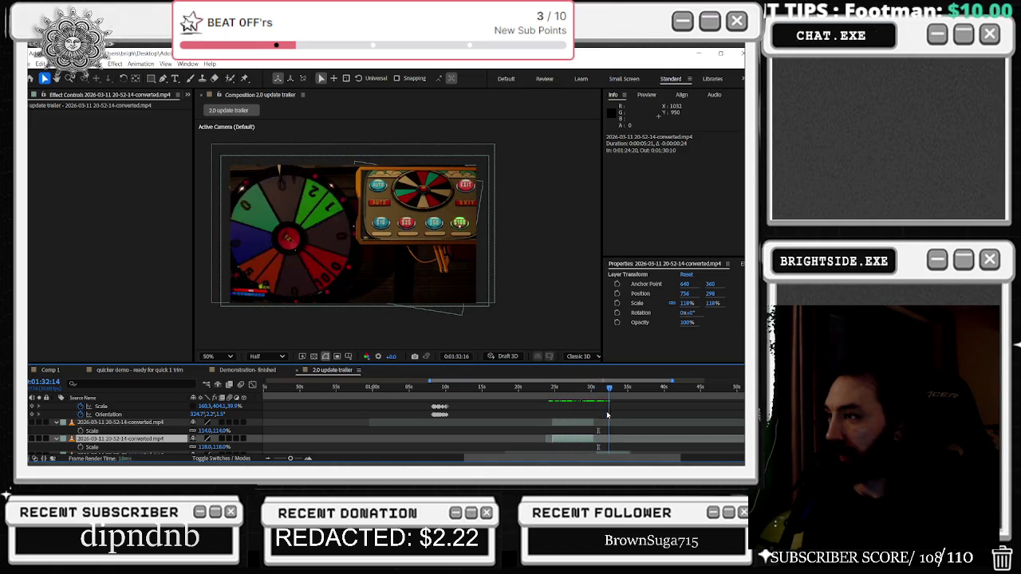
{"action": "left_click_drag", "start_coordinate": [606, 413], "coordinate": [578, 413]}
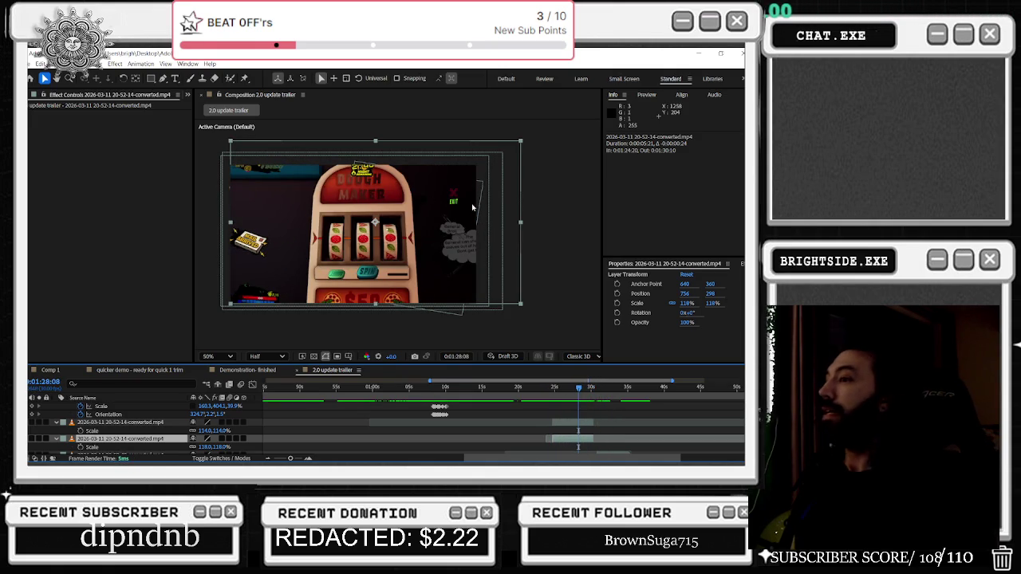
Inspect the slot machine shot and mail card at 100% preview magnification, then return to 50%
{"action": "key", "text": "period"}
{"action": "key", "text": "comma"}
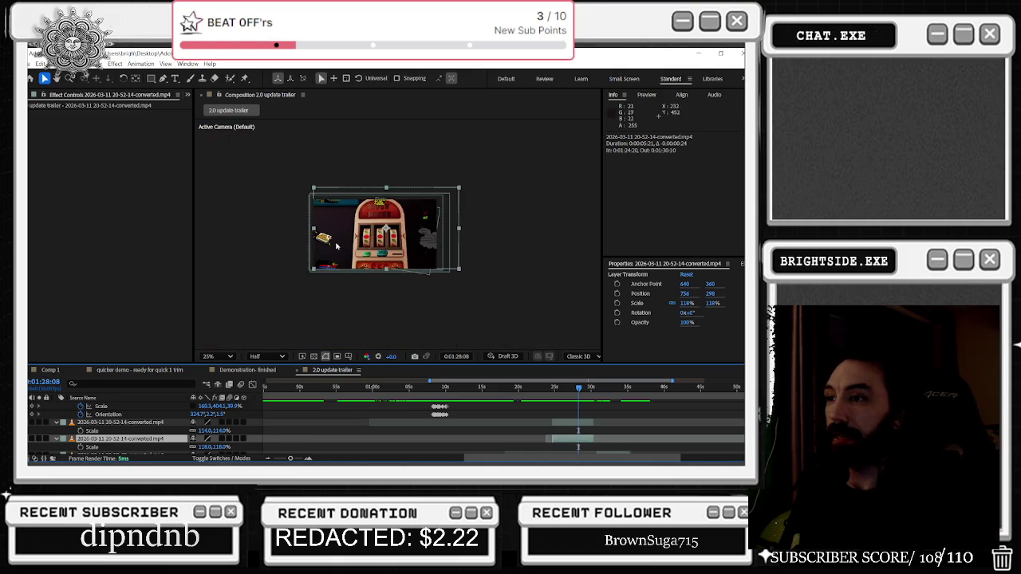
{"action": "scroll", "coordinate": [263, 225], "scroll_direction": "left", "scroll_amount": 1}
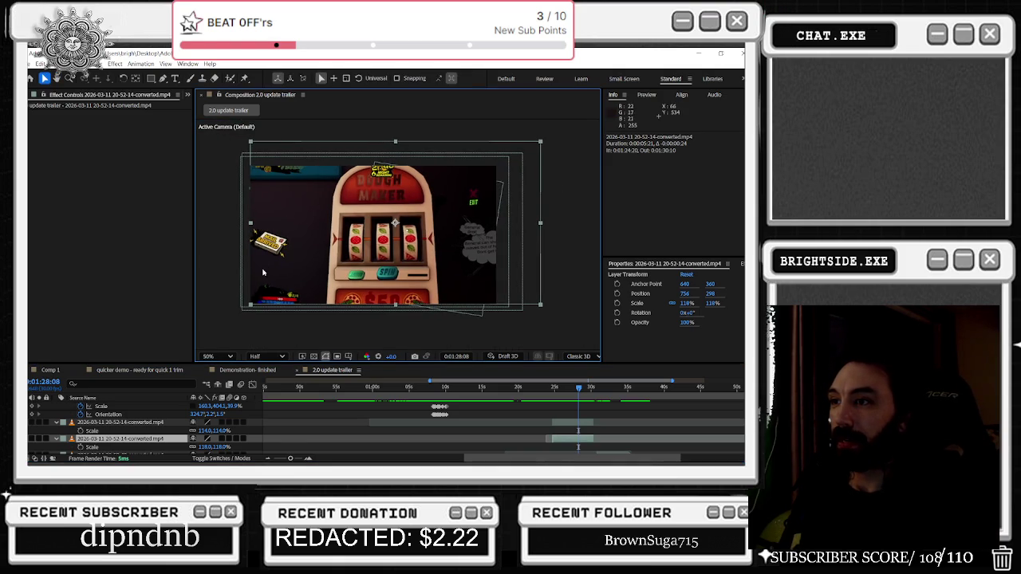
{"action": "key", "text": "period"}
{"action": "left_click_drag", "start_coordinate": [260, 196], "coordinate": [492, 219]}
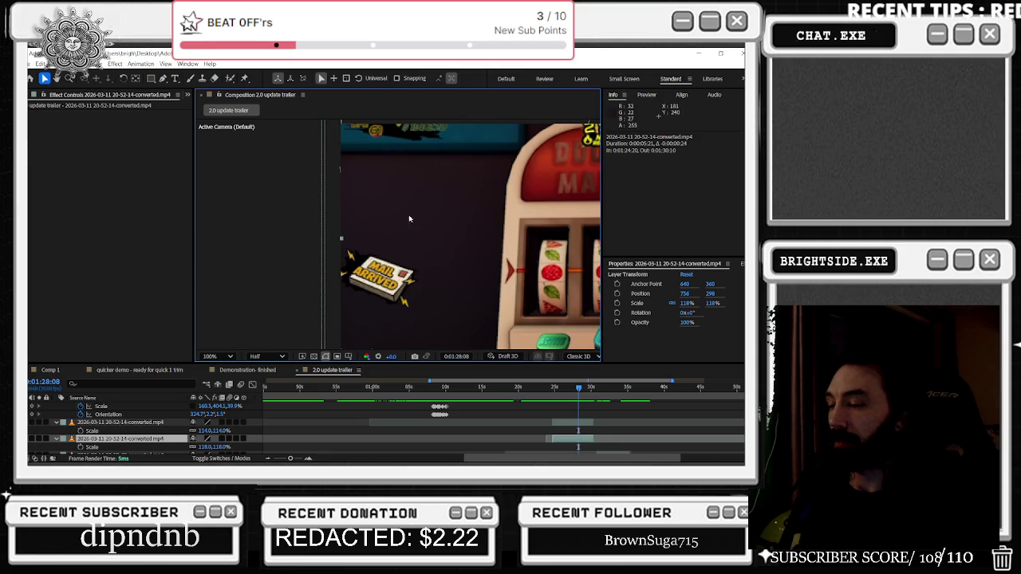
{"action": "key", "text": "comma"}
{"action": "key", "text": "comma"}
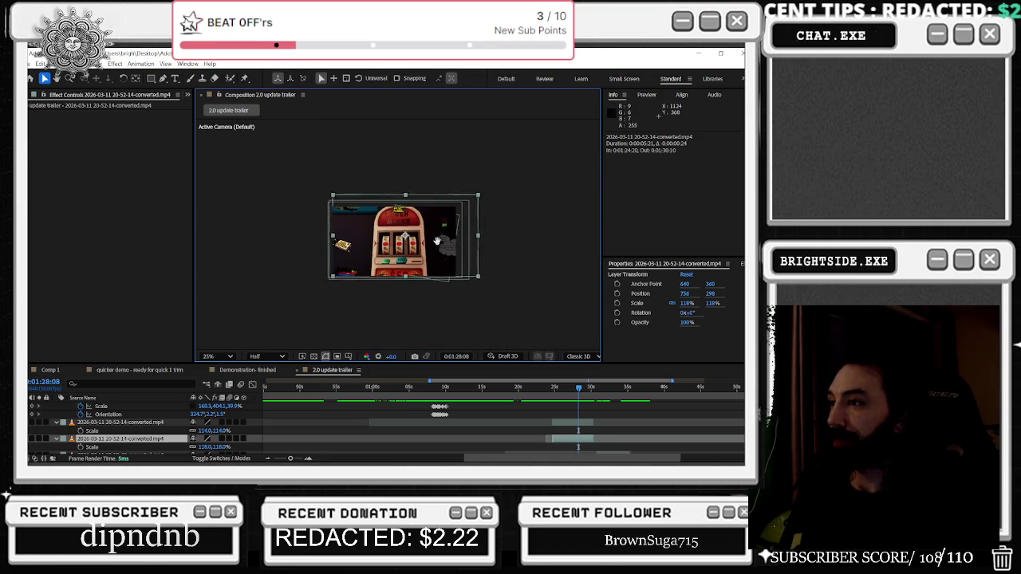
{"action": "key", "text": "period"}
{"action": "key", "text": "period"}
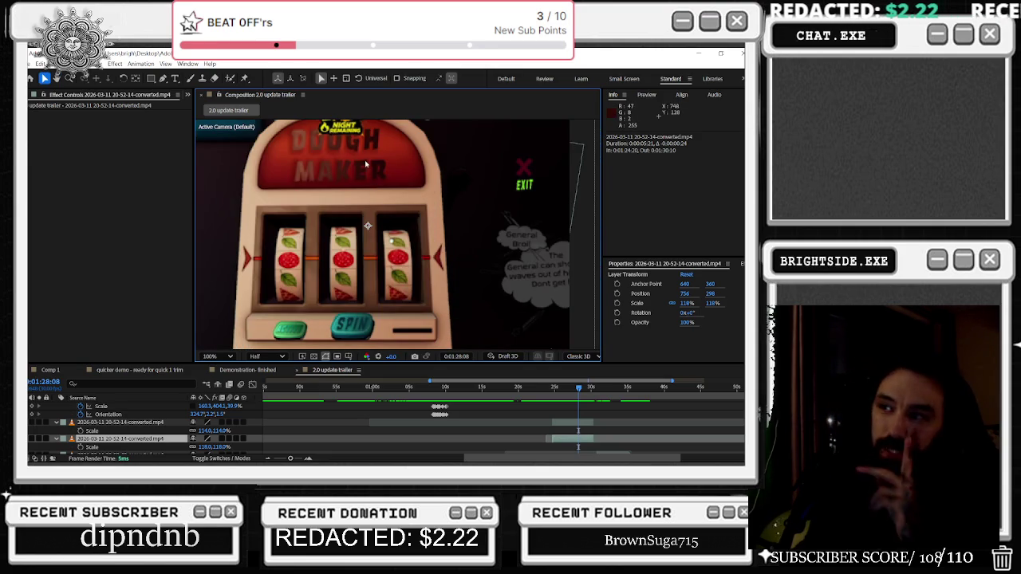
{"action": "scroll", "coordinate": [367, 171], "scroll_direction": "up", "scroll_amount": 3}
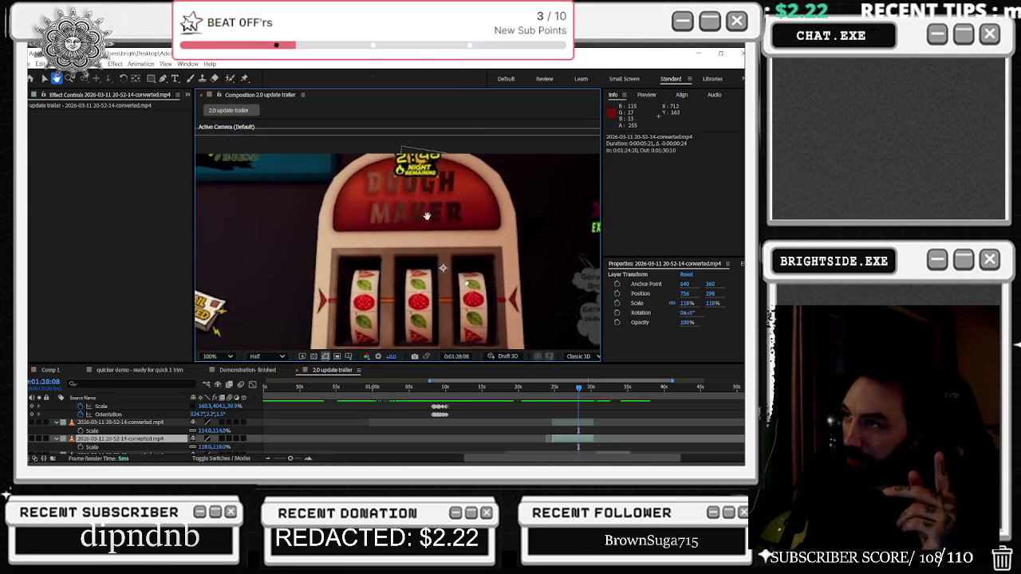
{"action": "key", "text": "comma"}
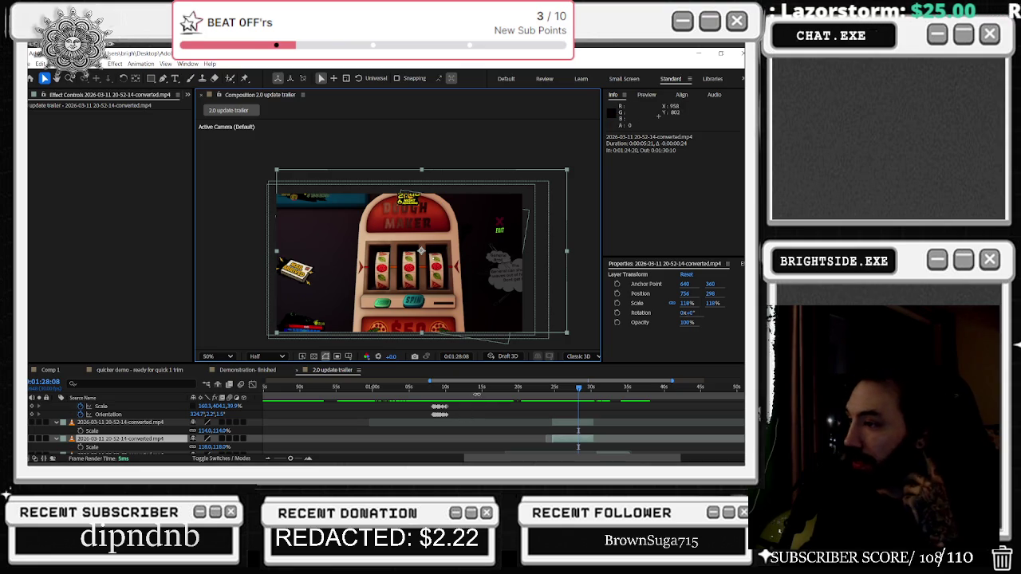
Scrub to the wheel shot between 1:20 and 1:22 and adjust the timeline navigator range
{"action": "mouse_move", "coordinate": [575, 391]}
{"action": "left_mouse_down"}
{"action": "mouse_move", "coordinate": [539, 397]}
{"action": "mouse_move", "coordinate": [646, 387]}
{"action": "mouse_move", "coordinate": [276, 400]}
{"action": "mouse_move", "coordinate": [427, 394]}
{"action": "left_mouse_up"}
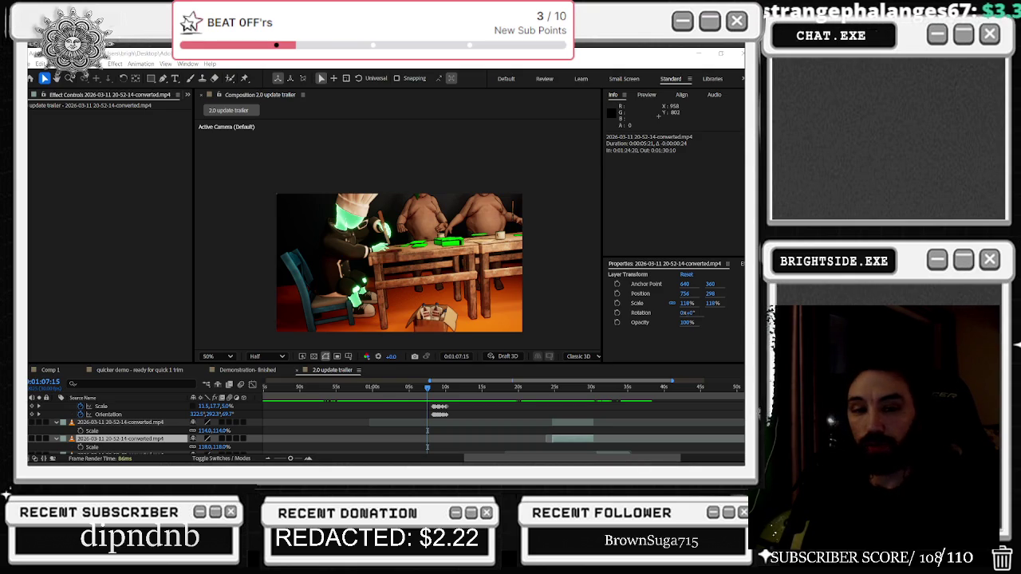
{"action": "mouse_move", "coordinate": [434, 390]}
{"action": "left_mouse_down"}
{"action": "mouse_move", "coordinate": [527, 383]}
{"action": "mouse_move", "coordinate": [534, 401]}
{"action": "mouse_move", "coordinate": [627, 397]}
{"action": "mouse_move", "coordinate": [566, 397]}
{"action": "mouse_move", "coordinate": [627, 389]}
{"action": "mouse_move", "coordinate": [592, 389]}
{"action": "mouse_move", "coordinate": [613, 390]}
{"action": "left_mouse_up"}
{"action": "right_click", "coordinate": [566, 396]}
{"action": "left_click", "coordinate": [563, 386]}
{"action": "scroll", "coordinate": [605, 422], "scroll_direction": "down", "scroll_amount": 1}
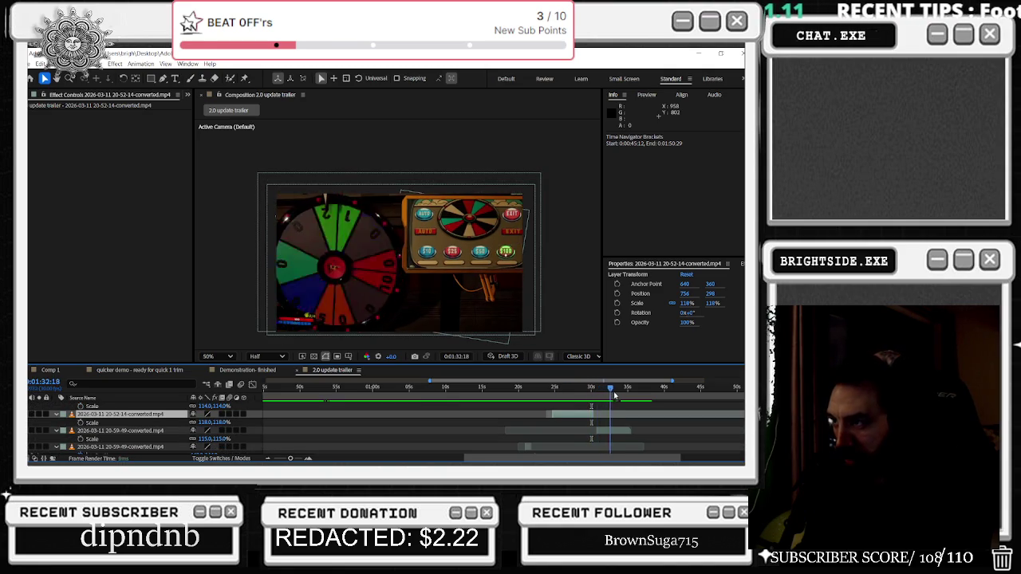
Compare with the 20-59-49 wheel clip hidden, then delete that layer
{"action": "left_click", "coordinate": [615, 431]}
{"action": "left_click", "coordinate": [32, 431]}
{"action": "left_click", "coordinate": [32, 431]}
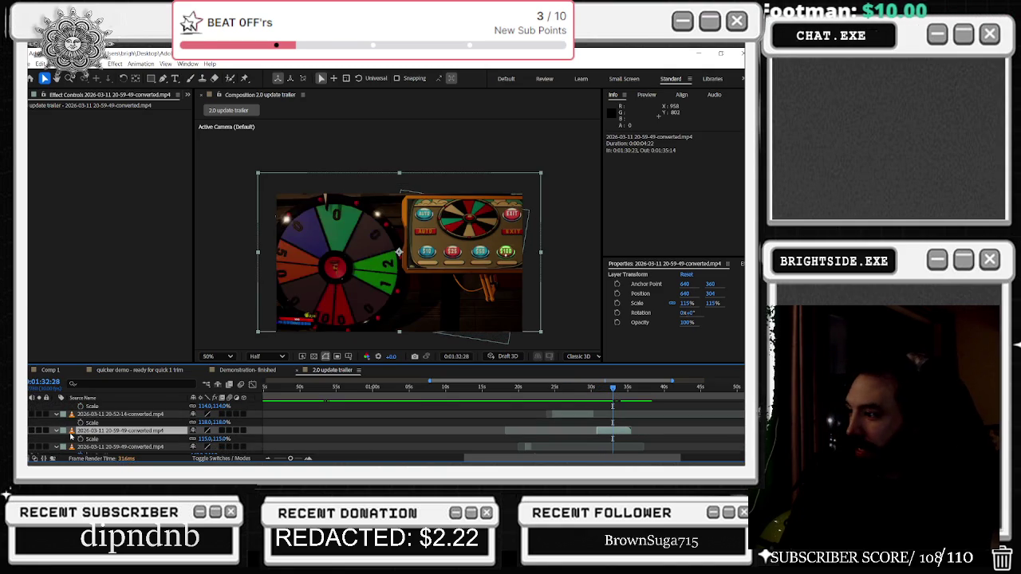
{"action": "key", "text": "Delete"}
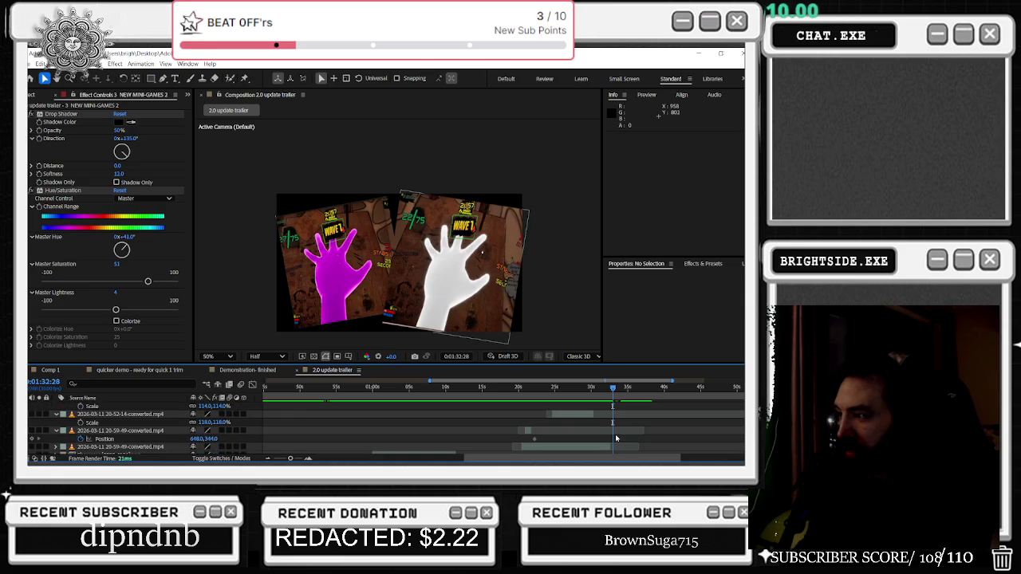
Trim the end of the top 20-56-26 clip and play the trailer preview
{"action": "left_click", "coordinate": [590, 389]}
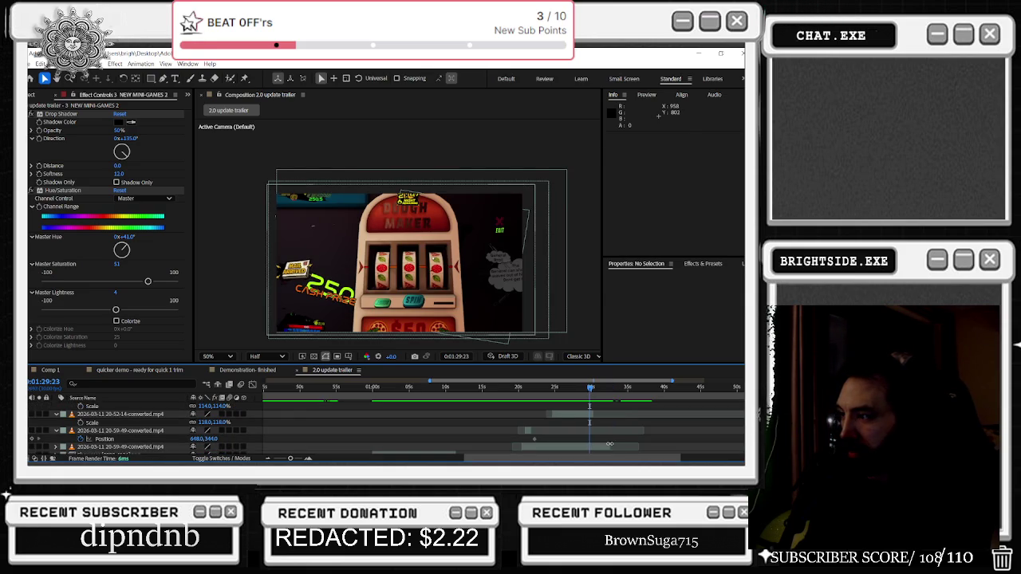
{"action": "left_click", "coordinate": [609, 444]}
{"action": "left_click_drag", "start_coordinate": [540, 390], "coordinate": [595, 402]}
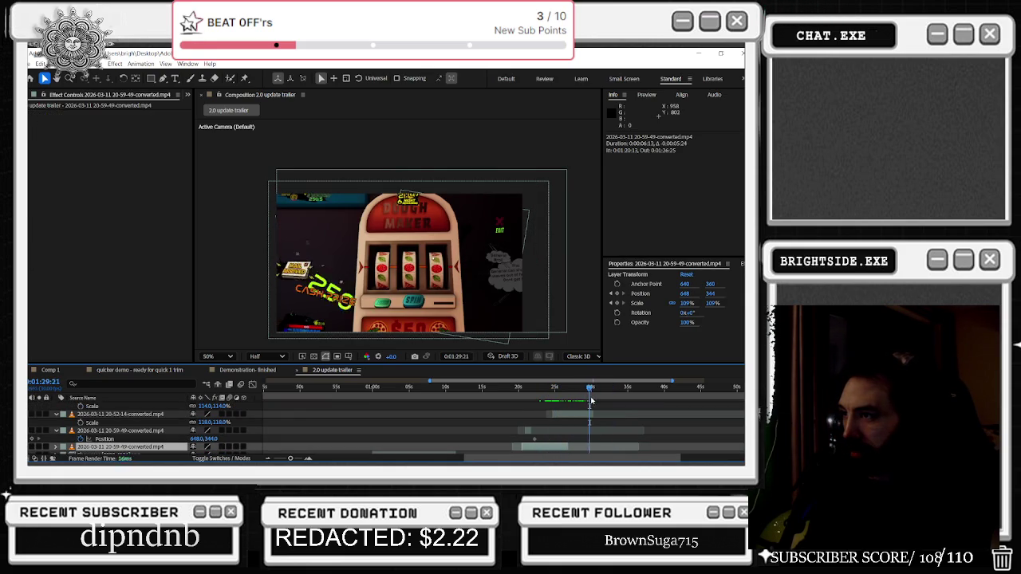
{"action": "scroll", "coordinate": [604, 411], "scroll_direction": "down", "scroll_amount": 2}
{"action": "scroll", "coordinate": [604, 421], "scroll_direction": "down", "scroll_amount": 2}
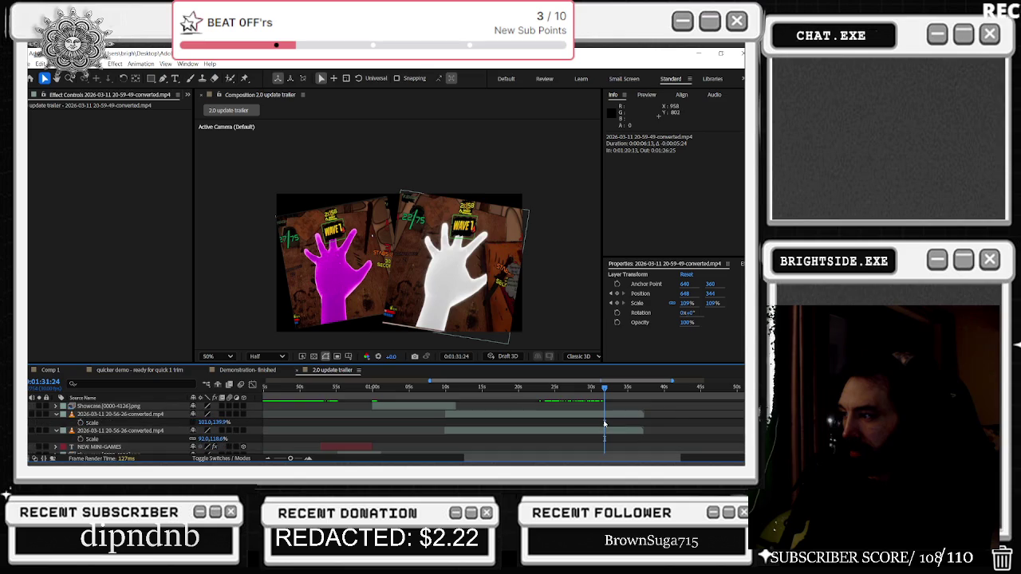
{"action": "mouse_move", "coordinate": [644, 416]}
{"action": "left_mouse_down"}
{"action": "mouse_move", "coordinate": [592, 416]}
{"action": "mouse_move", "coordinate": [584, 433]}
{"action": "mouse_move", "coordinate": [559, 390]}
{"action": "mouse_move", "coordinate": [635, 401]}
{"action": "mouse_move", "coordinate": [253, 412]}
{"action": "mouse_move", "coordinate": [372, 423]}
{"action": "left_mouse_up"}
{"action": "key", "text": "space"}
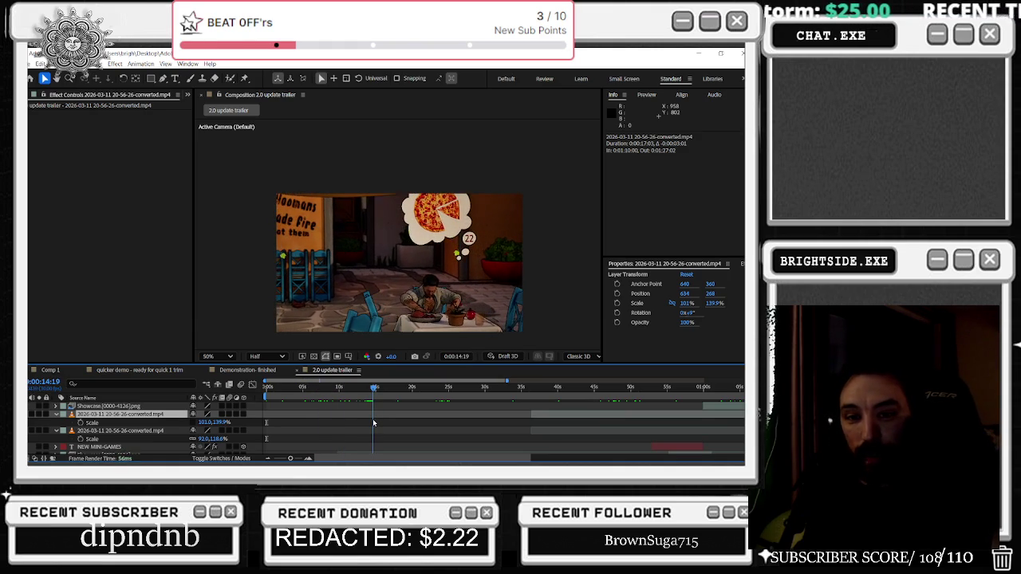
{"action": "mouse_move", "coordinate": [388, 423]}
{"action": "left_mouse_down"}
{"action": "mouse_move", "coordinate": [742, 413]}
{"action": "mouse_move", "coordinate": [473, 420]}
{"action": "mouse_move", "coordinate": [558, 453]}
{"action": "left_mouse_up"}
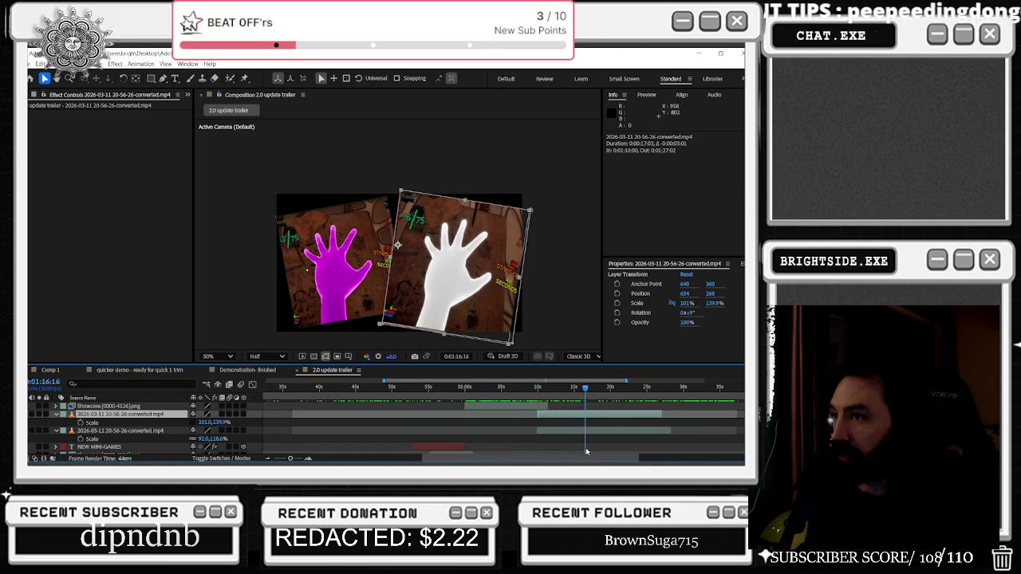
{"action": "left_click_drag", "start_coordinate": [616, 444], "coordinate": [620, 444]}
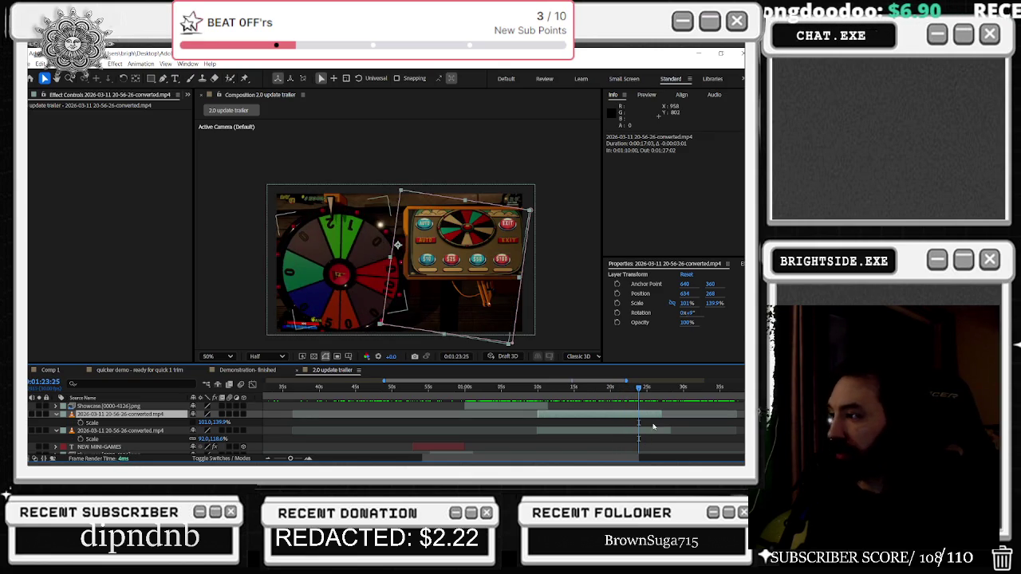
{"action": "scroll", "coordinate": [607, 423], "scroll_direction": "right", "scroll_amount": 3}
{"action": "scroll", "coordinate": [543, 405], "scroll_direction": "down", "scroll_amount": 3}
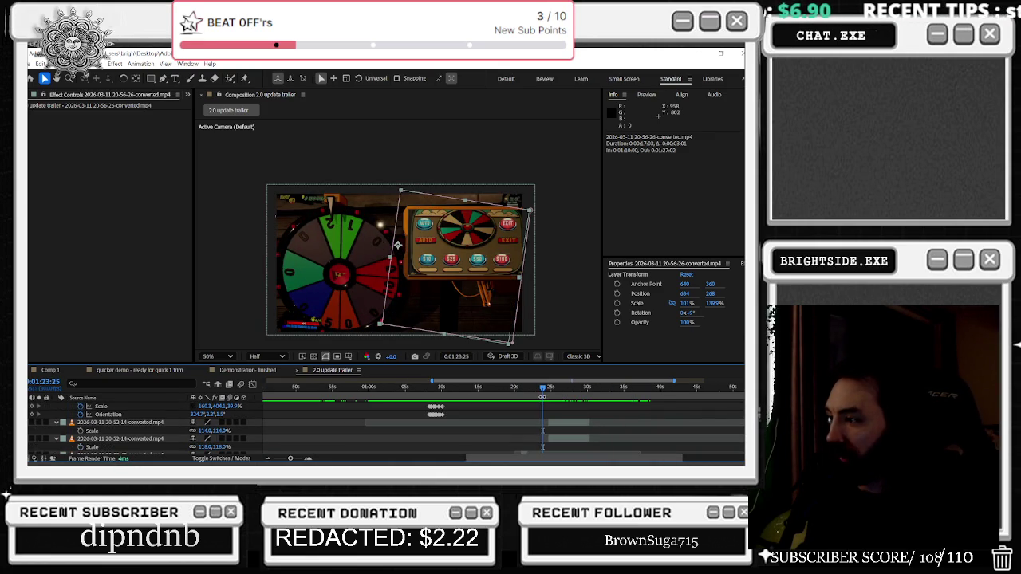
{"action": "mouse_move", "coordinate": [544, 392]}
{"action": "left_mouse_down"}
{"action": "mouse_move", "coordinate": [555, 391]}
{"action": "mouse_move", "coordinate": [510, 399]}
{"action": "mouse_move", "coordinate": [534, 401]}
{"action": "left_mouse_up"}
{"action": "scroll", "coordinate": [535, 401], "scroll_direction": "down", "scroll_amount": 3}
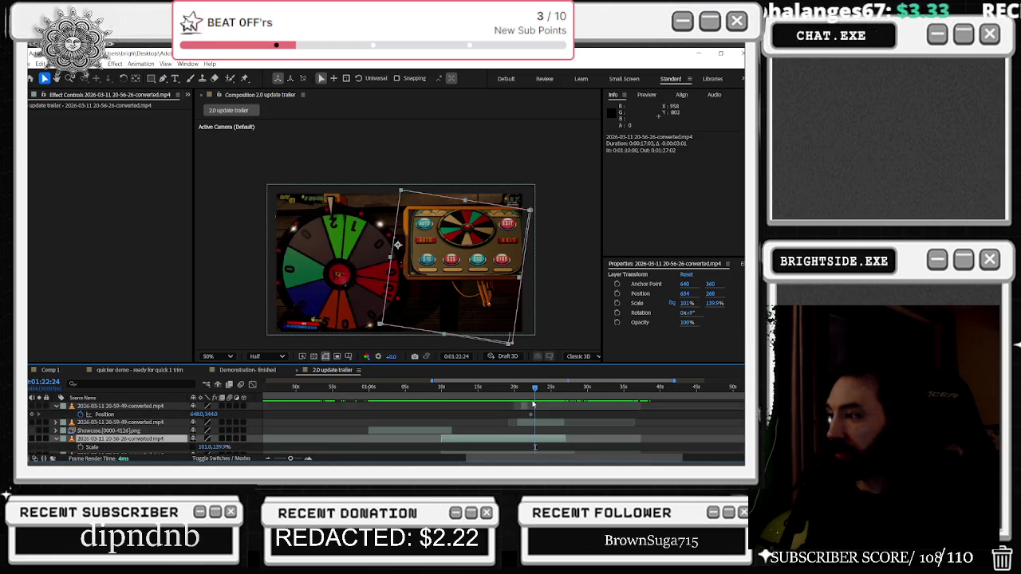
{"action": "scroll", "coordinate": [530, 394], "scroll_direction": "up", "scroll_amount": 3}
{"action": "scroll", "coordinate": [529, 392], "scroll_direction": "up", "scroll_amount": 2}
{"action": "left_click_drag", "start_coordinate": [530, 392], "coordinate": [480, 394]}
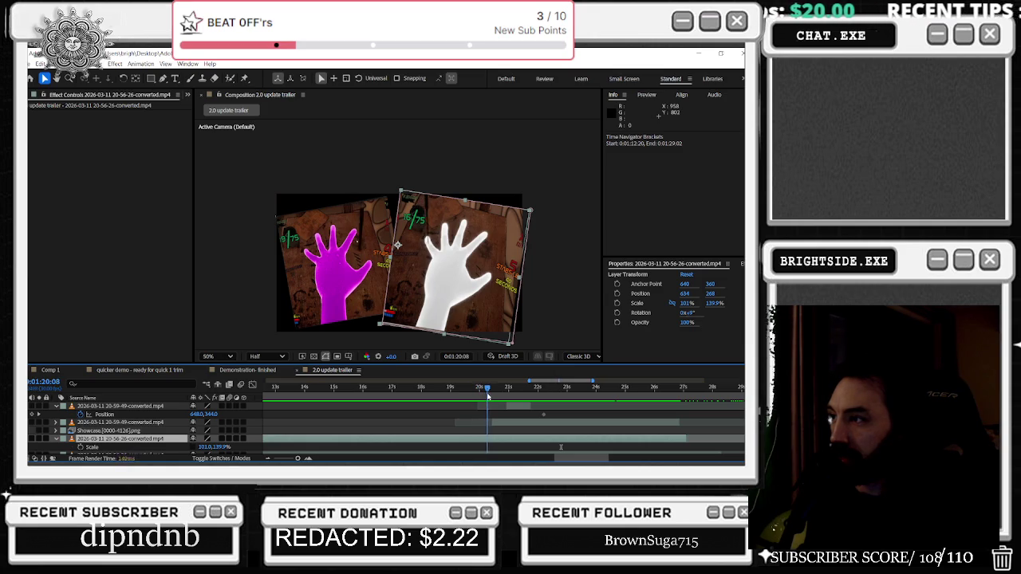
{"action": "left_click_drag", "start_coordinate": [491, 396], "coordinate": [496, 395]}
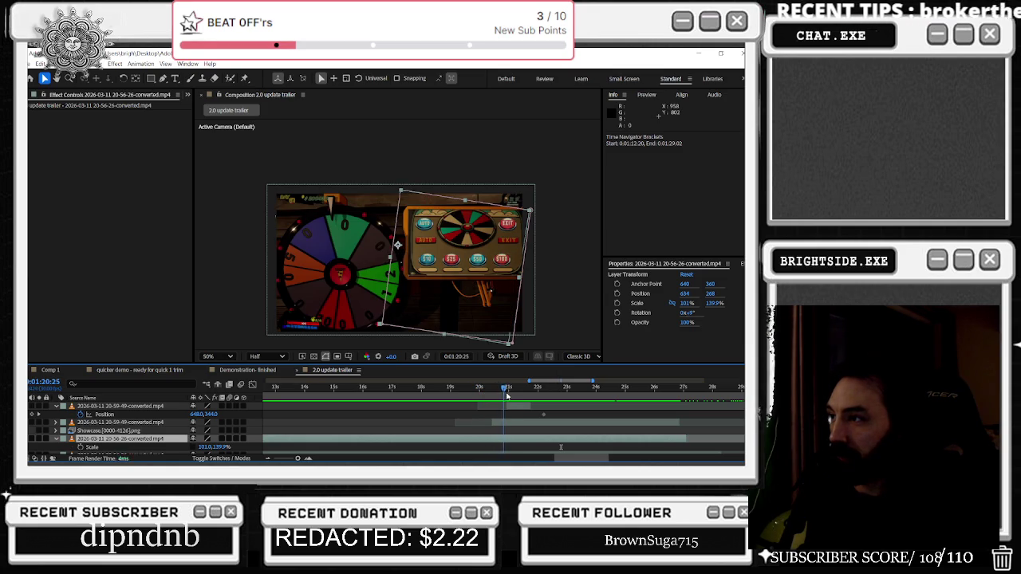
{"action": "left_click_drag", "start_coordinate": [493, 399], "coordinate": [503, 423]}
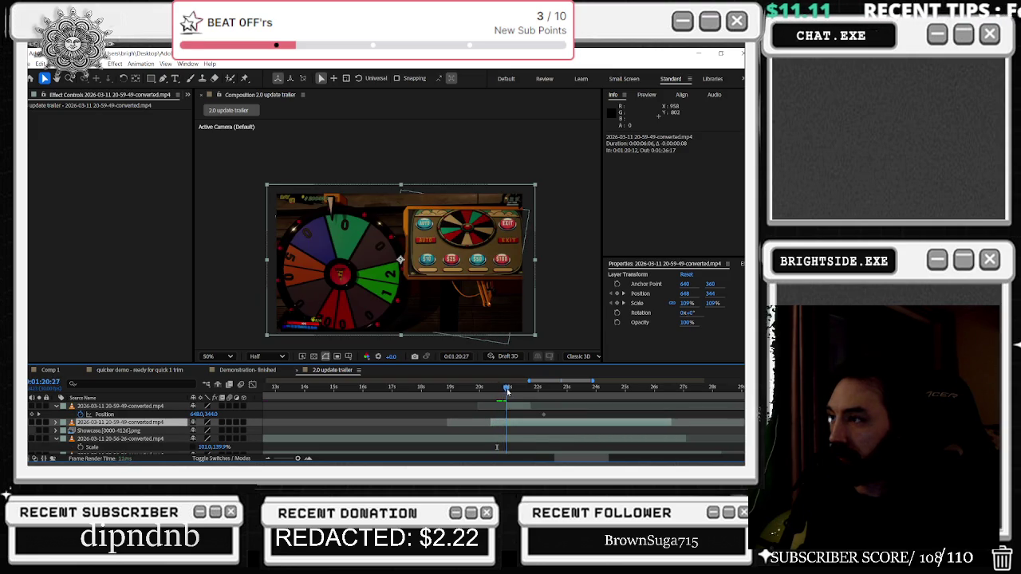
{"action": "left_click_drag", "start_coordinate": [489, 387], "coordinate": [494, 387]}
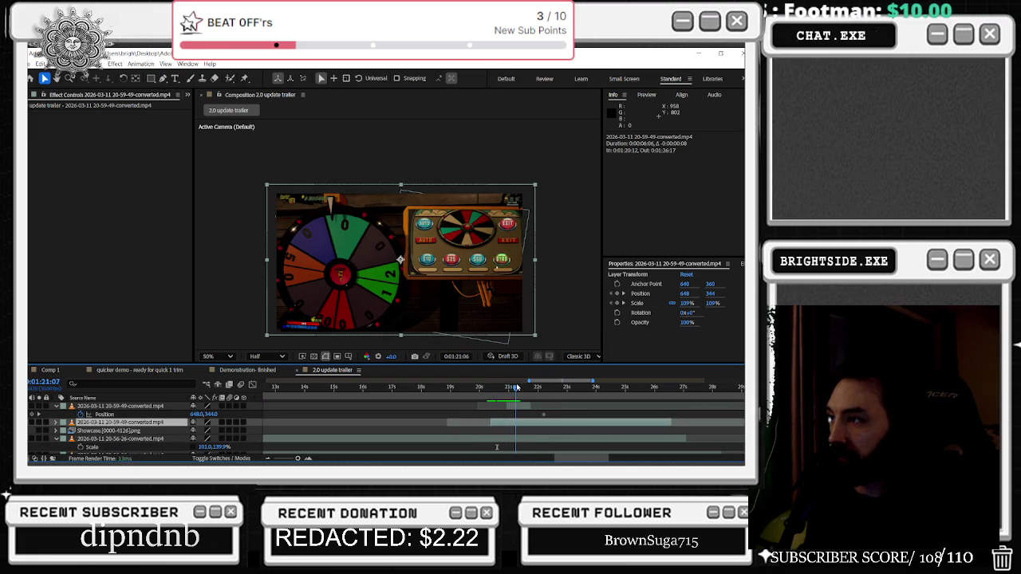
{"action": "left_click_drag", "start_coordinate": [532, 385], "coordinate": [532, 386]}
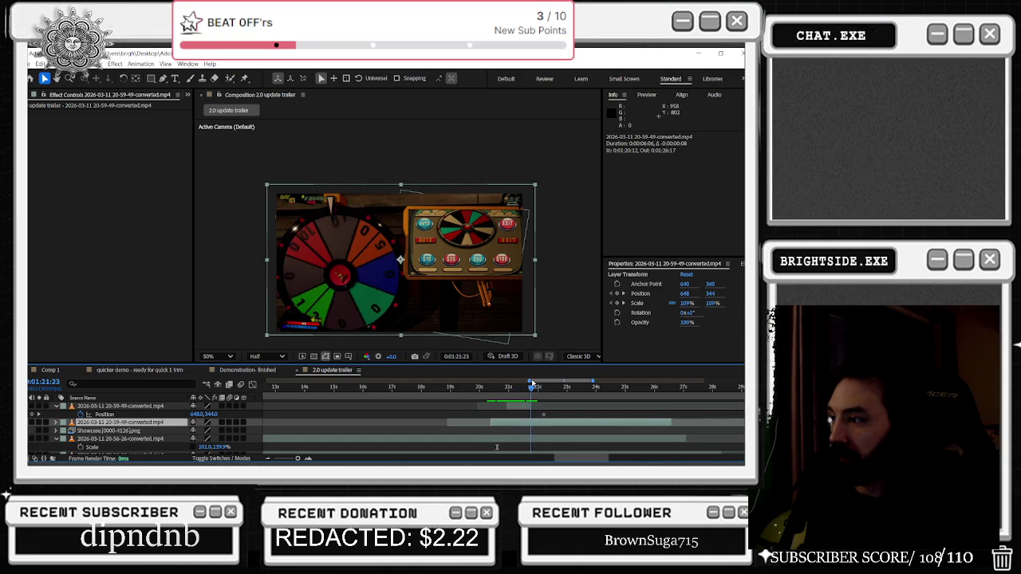
{"action": "left_click_drag", "start_coordinate": [531, 391], "coordinate": [526, 392]}
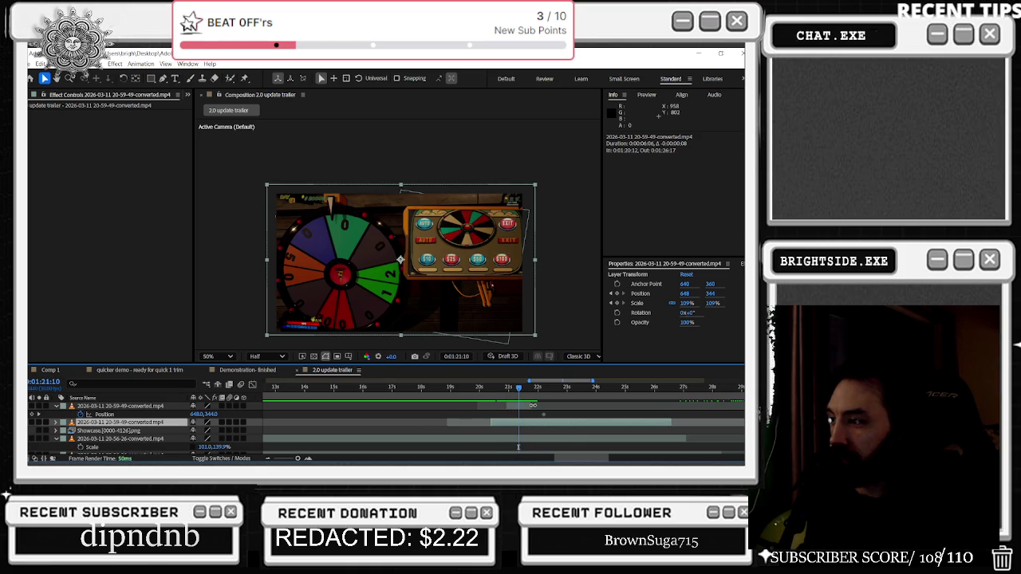
{"action": "left_click", "coordinate": [511, 406]}
{"action": "left_click", "coordinate": [457, 389]}
{"action": "left_click_drag", "start_coordinate": [457, 388], "coordinate": [539, 390]}
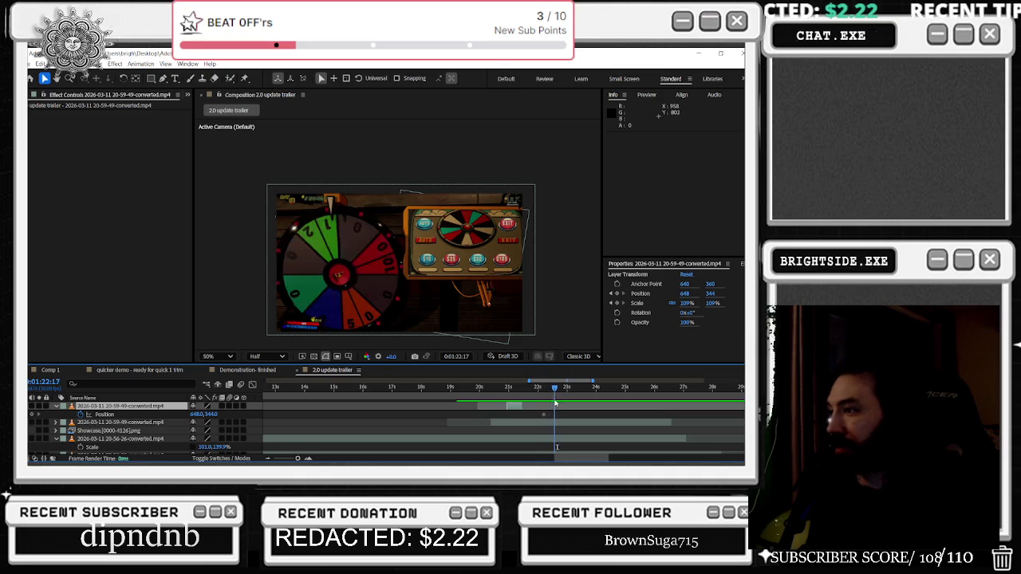
{"action": "key", "text": "space"}
{"action": "key", "text": "space"}
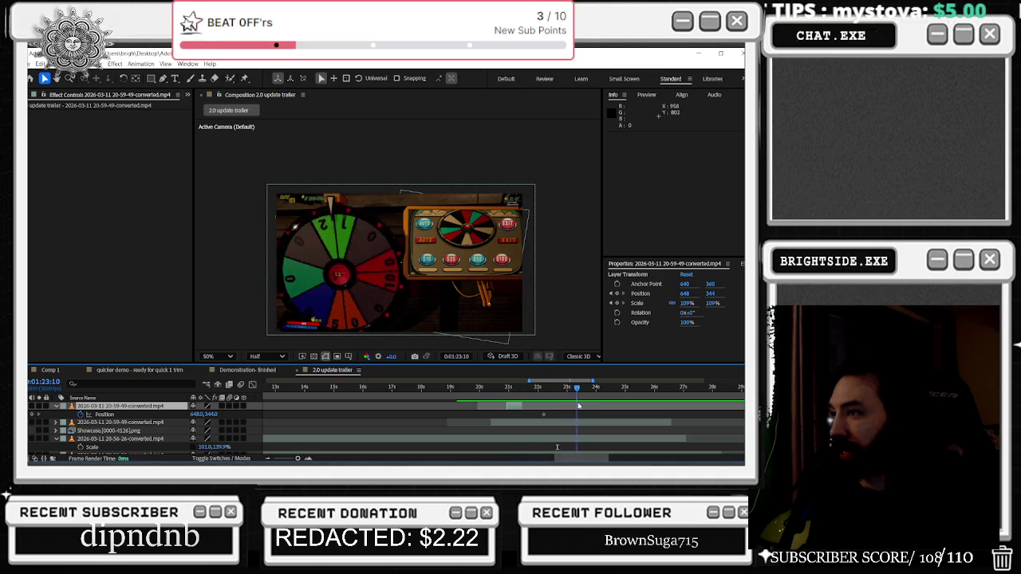
{"action": "scroll", "coordinate": [615, 423], "scroll_direction": "up", "scroll_amount": 1}
{"action": "scroll", "coordinate": [615, 424], "scroll_direction": "up", "scroll_amount": 1}
{"action": "scroll", "coordinate": [616, 427], "scroll_direction": "up", "scroll_amount": 1}
{"action": "scroll", "coordinate": [617, 430], "scroll_direction": "down", "scroll_amount": 1, "text": "alt"}
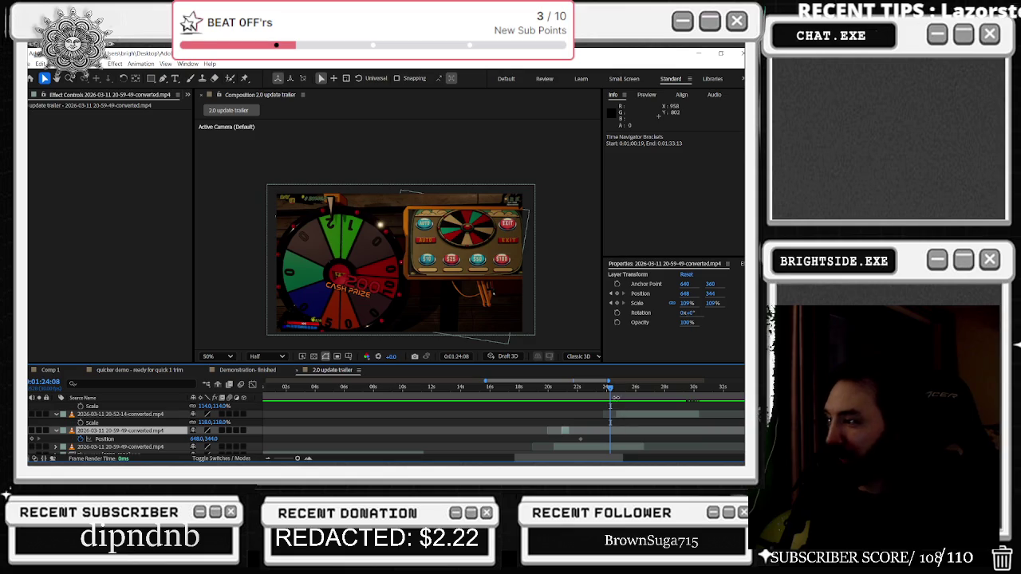
{"action": "mouse_move", "coordinate": [618, 405]}
{"action": "left_mouse_down"}
{"action": "mouse_move", "coordinate": [570, 397]}
{"action": "mouse_move", "coordinate": [606, 397]}
{"action": "left_mouse_up"}
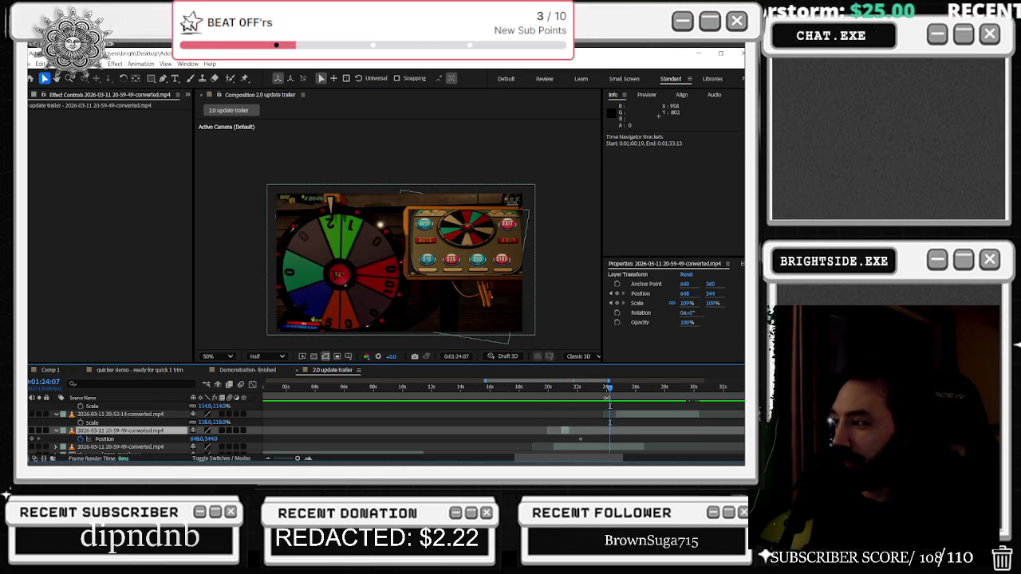
{"action": "scroll", "coordinate": [607, 399], "scroll_direction": "up", "scroll_amount": 1}
{"action": "scroll", "coordinate": [598, 397], "scroll_direction": "right", "scroll_amount": 1}
{"action": "scroll", "coordinate": [590, 395], "scroll_direction": "right", "scroll_amount": 2}
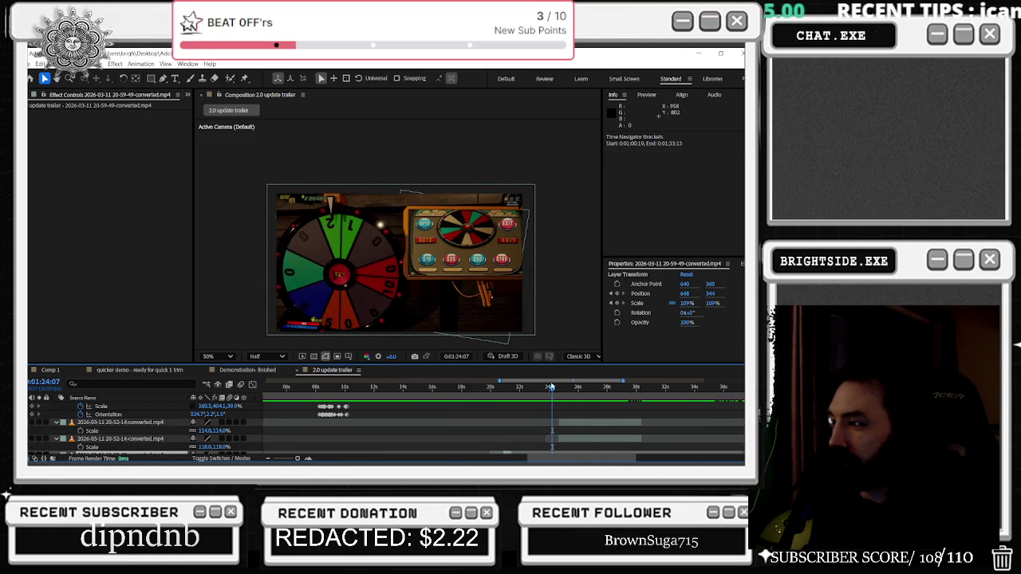
{"action": "left_click_drag", "start_coordinate": [570, 388], "coordinate": [597, 393]}
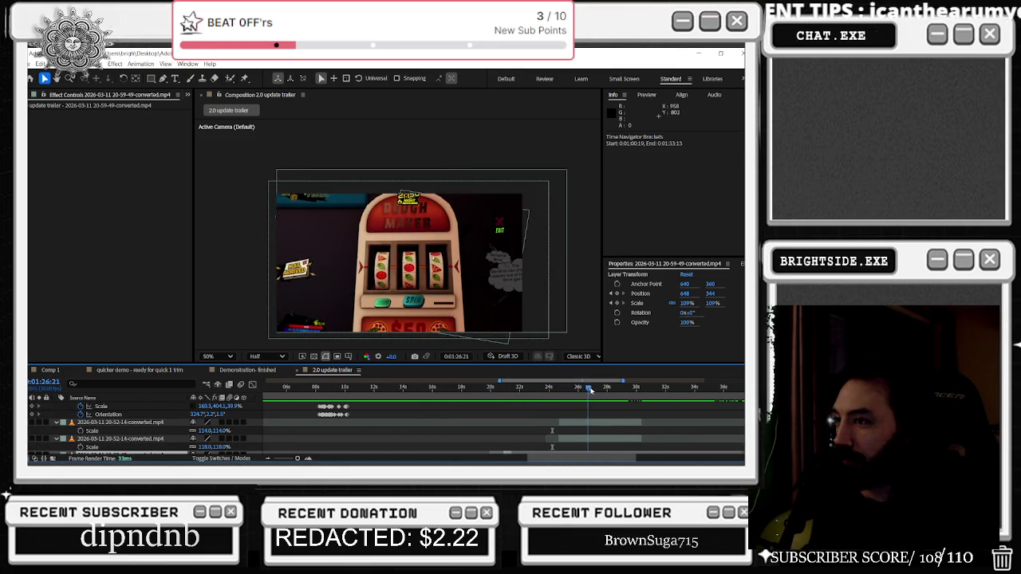
Scrub past the 250 CASH PRIZE slot shot to where the picture goes black
{"action": "mouse_move", "coordinate": [598, 392]}
{"action": "left_mouse_down"}
{"action": "mouse_move", "coordinate": [629, 403]}
{"action": "mouse_move", "coordinate": [636, 421]}
{"action": "left_mouse_up"}
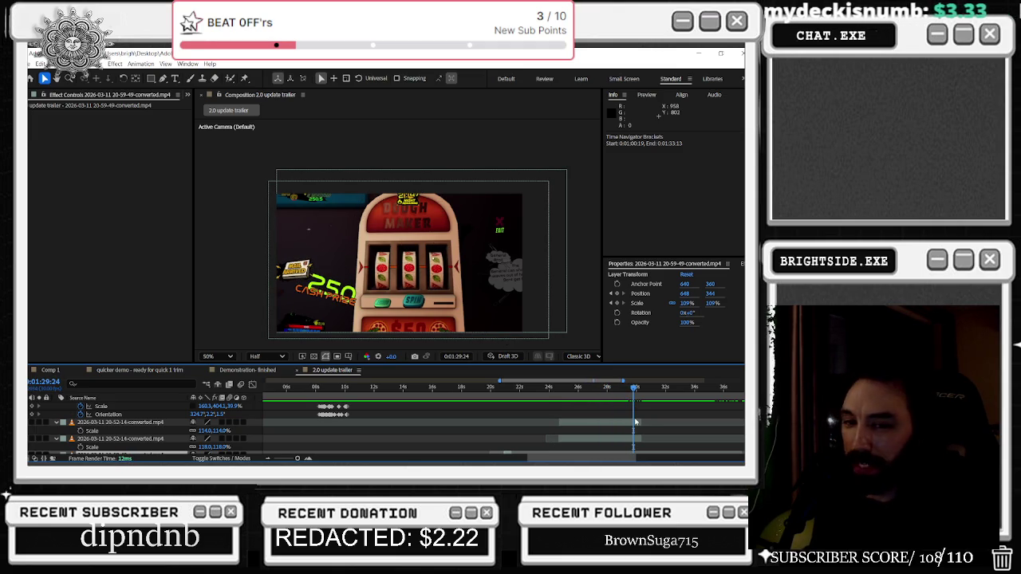
{"action": "scroll", "coordinate": [638, 427], "scroll_direction": "right", "scroll_amount": 2}
{"action": "scroll", "coordinate": [639, 423], "scroll_direction": "right", "scroll_amount": 2}
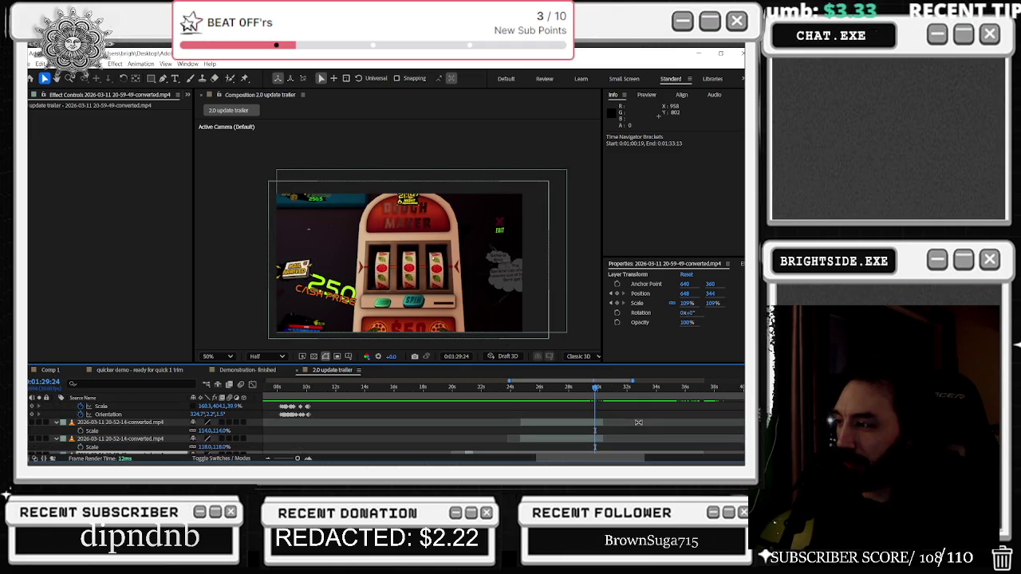
{"action": "left_click_drag", "start_coordinate": [603, 393], "coordinate": [624, 393]}
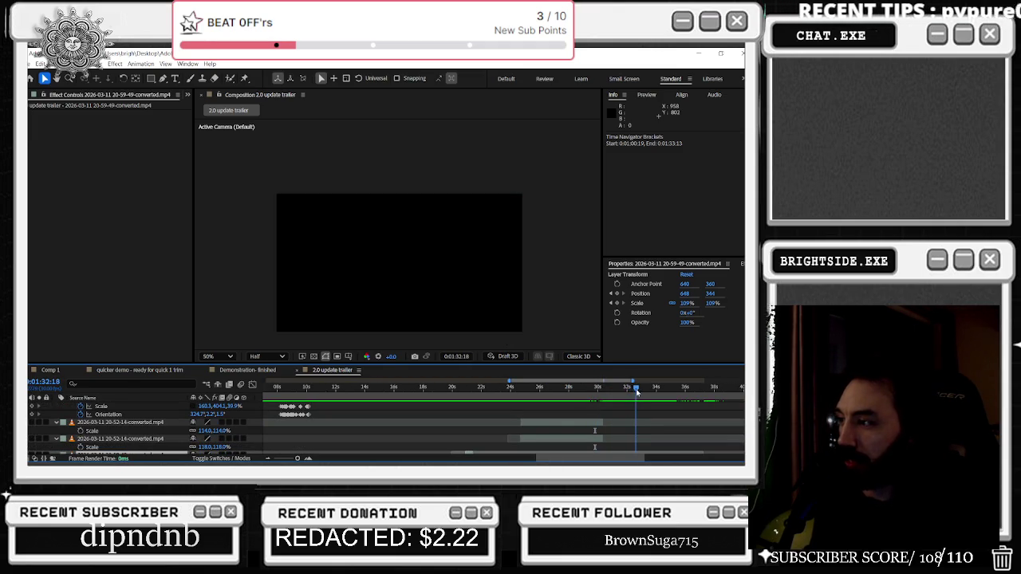
Slide the 20-52-14 clip along the full-length timeline to fill the black gap
{"action": "mouse_move", "coordinate": [586, 441]}
{"action": "left_mouse_down"}
{"action": "mouse_move", "coordinate": [629, 442]}
{"action": "mouse_move", "coordinate": [560, 441]}
{"action": "mouse_move", "coordinate": [679, 439]}
{"action": "mouse_move", "coordinate": [509, 441]}
{"action": "mouse_move", "coordinate": [702, 444]}
{"action": "mouse_move", "coordinate": [526, 435]}
{"action": "mouse_move", "coordinate": [675, 439]}
{"action": "left_mouse_up"}
{"action": "key", "text": "minus"}
{"action": "mouse_move", "coordinate": [605, 441]}
{"action": "left_mouse_down"}
{"action": "mouse_move", "coordinate": [495, 434]}
{"action": "mouse_move", "coordinate": [665, 440]}
{"action": "left_mouse_up"}
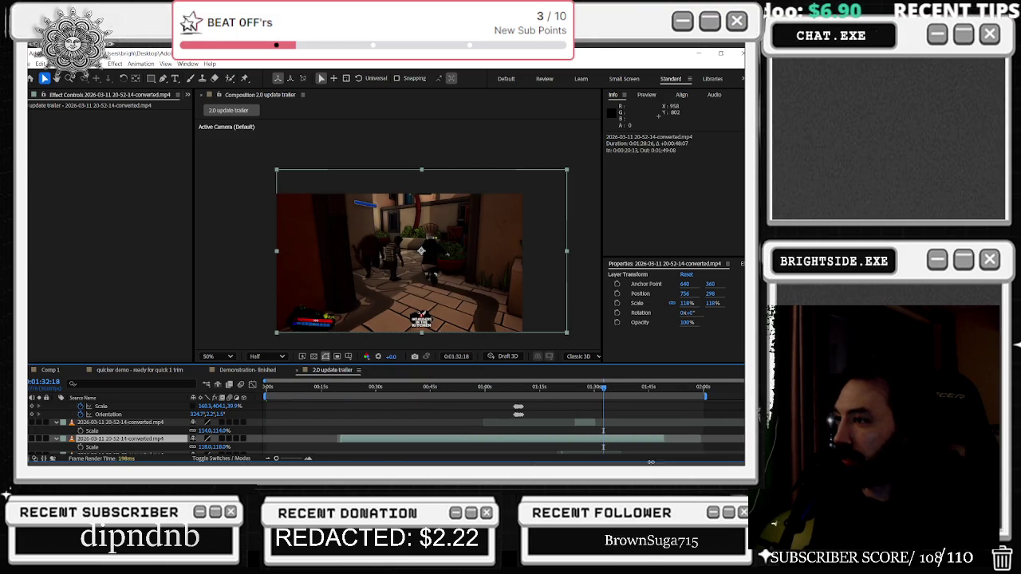
{"action": "mouse_move", "coordinate": [587, 439]}
{"action": "left_mouse_down"}
{"action": "mouse_move", "coordinate": [695, 443]}
{"action": "mouse_move", "coordinate": [481, 443]}
{"action": "left_mouse_up"}
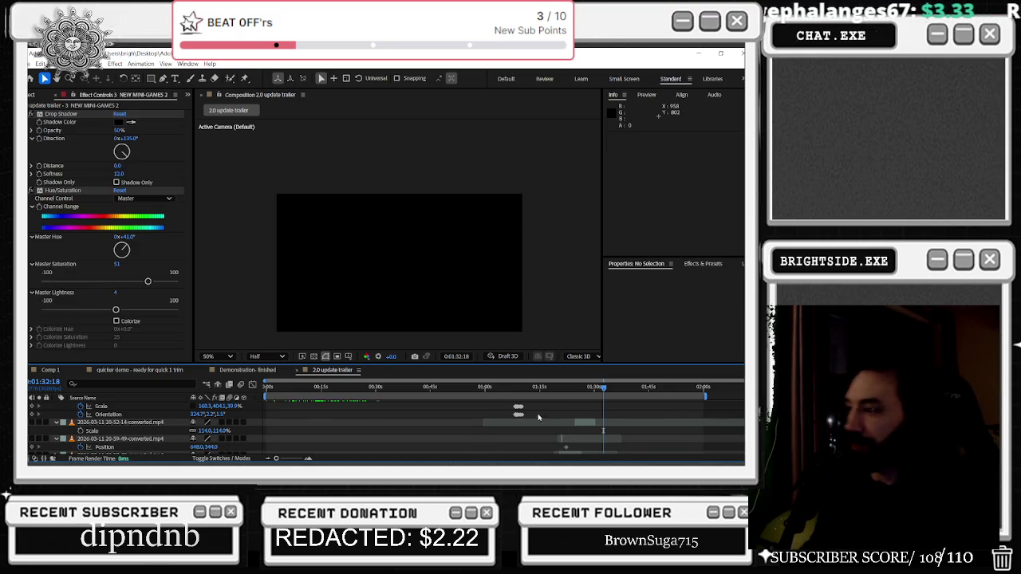
Scrub through the alley scene, NEW MINI-GAMES title and hands shot, ending at 1:57:14
{"action": "scroll", "coordinate": [558, 439], "scroll_direction": "down", "scroll_amount": 5}
{"action": "scroll", "coordinate": [634, 435], "scroll_direction": "down", "scroll_amount": 2}
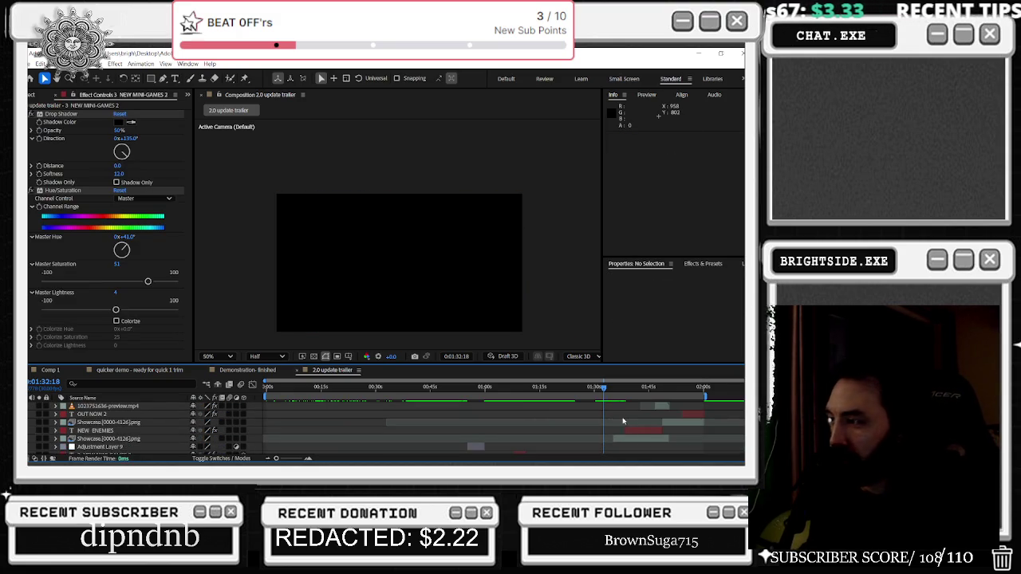
{"action": "left_click_drag", "start_coordinate": [611, 388], "coordinate": [659, 386]}
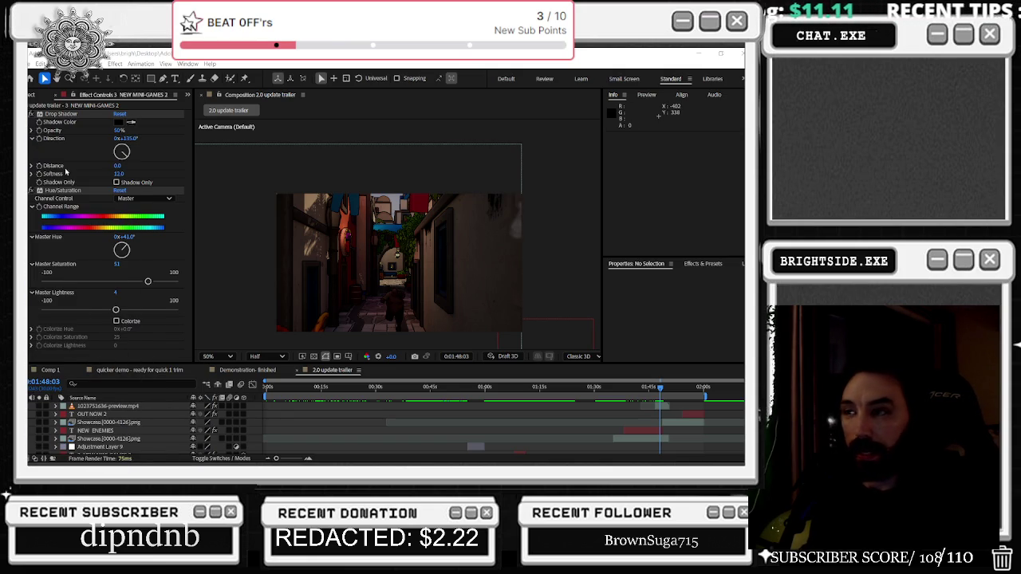
{"action": "mouse_move", "coordinate": [660, 389]}
{"action": "left_mouse_down"}
{"action": "mouse_move", "coordinate": [370, 391]}
{"action": "mouse_move", "coordinate": [461, 408]}
{"action": "mouse_move", "coordinate": [534, 391]}
{"action": "mouse_move", "coordinate": [474, 396]}
{"action": "left_mouse_up"}
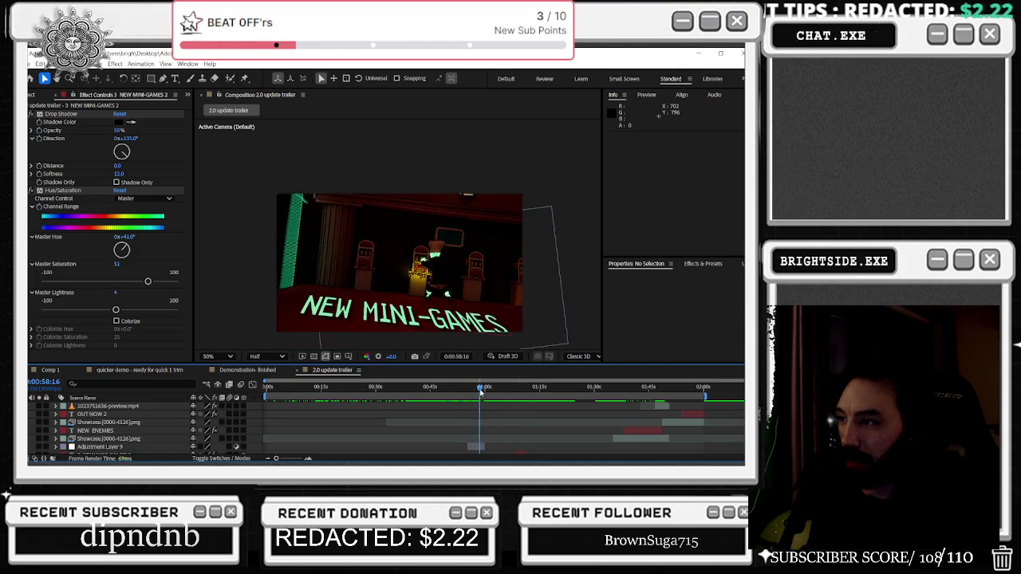
{"action": "left_click_drag", "start_coordinate": [473, 396], "coordinate": [534, 375]}
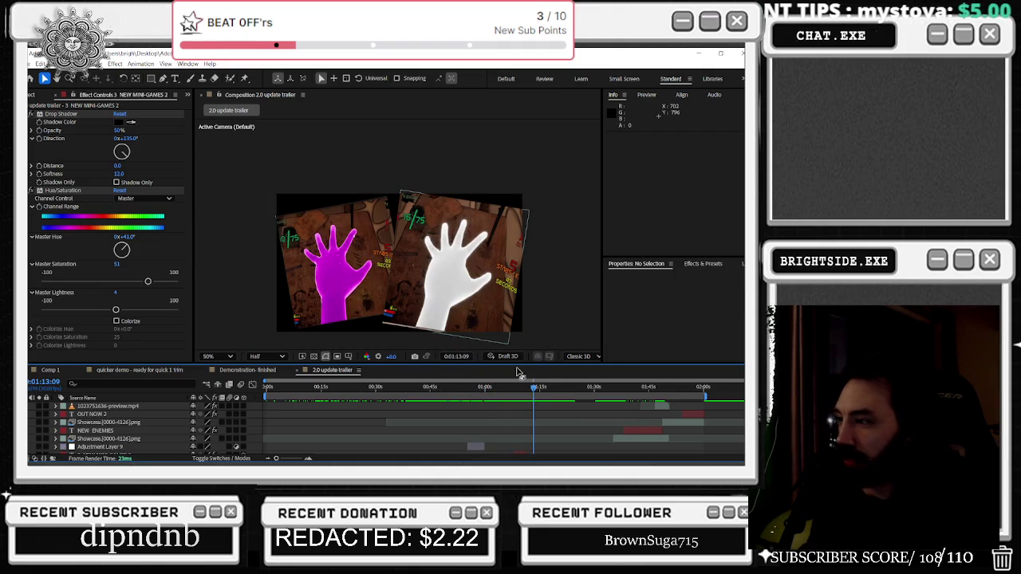
{"action": "mouse_move", "coordinate": [536, 388]}
{"action": "left_mouse_down"}
{"action": "mouse_move", "coordinate": [546, 394]}
{"action": "mouse_move", "coordinate": [534, 403]}
{"action": "mouse_move", "coordinate": [674, 399]}
{"action": "left_mouse_up"}
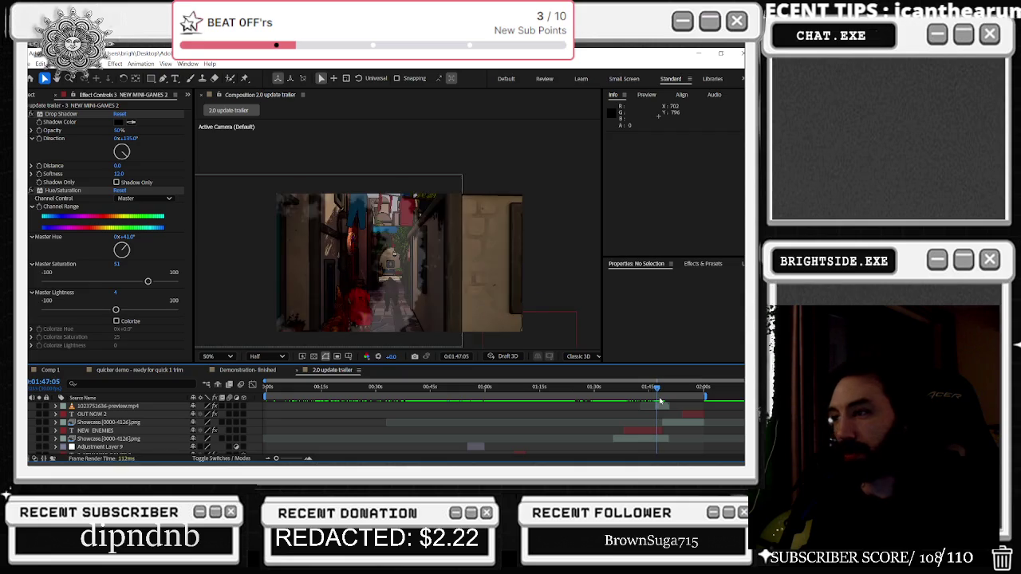
{"action": "mouse_move", "coordinate": [674, 399]}
{"action": "left_mouse_down"}
{"action": "mouse_move", "coordinate": [664, 405]}
{"action": "mouse_move", "coordinate": [694, 408]}
{"action": "mouse_move", "coordinate": [691, 394]}
{"action": "left_mouse_up"}
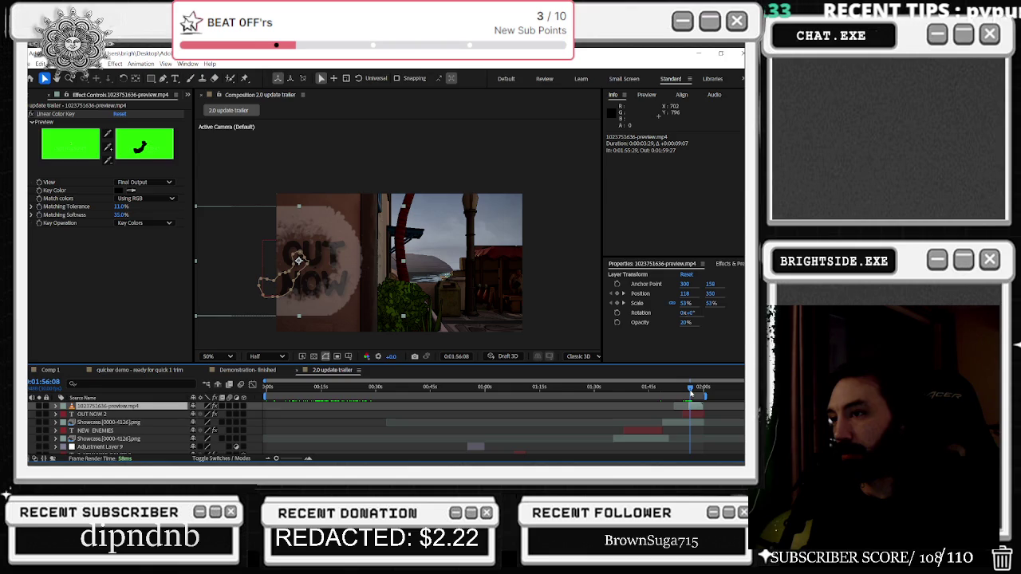
{"action": "left_click", "coordinate": [696, 391]}
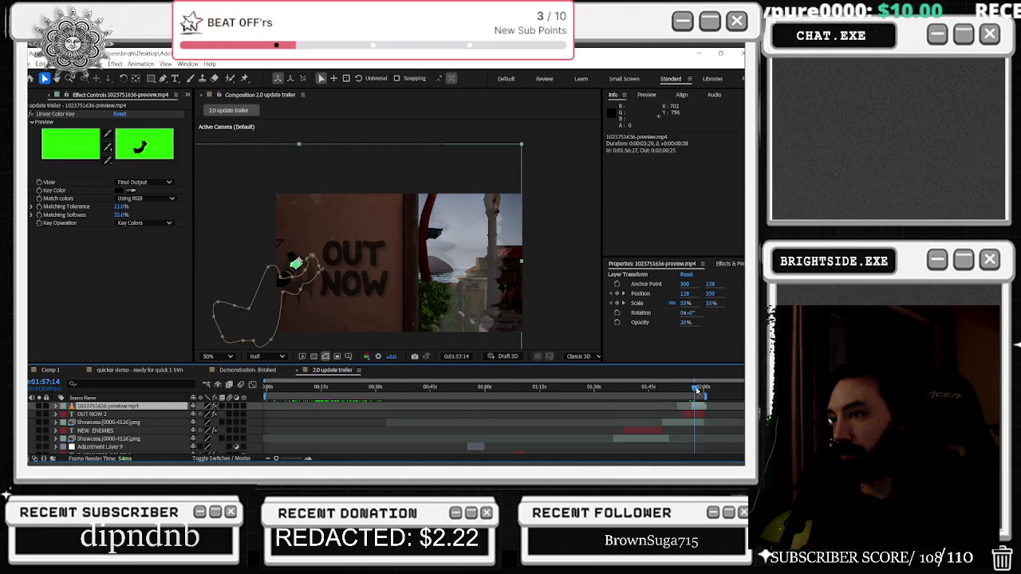
Shift the keyed character clip later and preview the ending at the OUT NOW wall
{"action": "left_click_drag", "start_coordinate": [698, 409], "coordinate": [701, 408]}
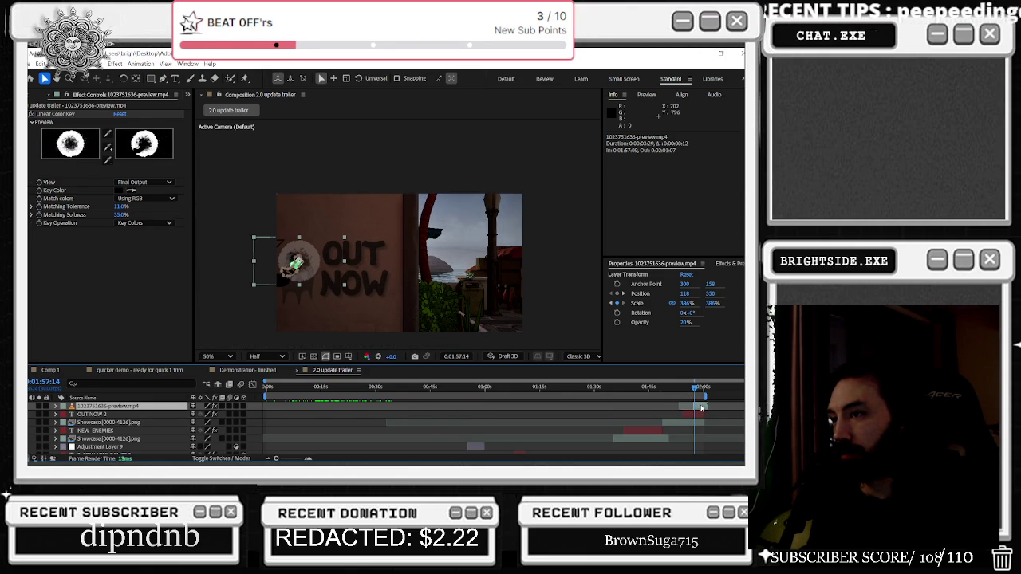
{"action": "left_click_drag", "start_coordinate": [694, 393], "coordinate": [670, 391]}
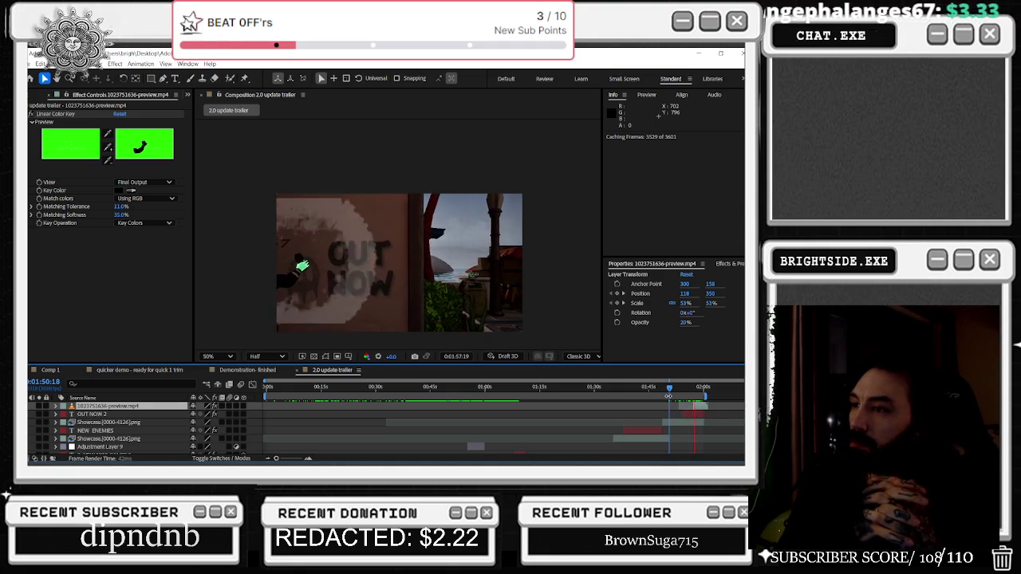
{"action": "key", "text": "space"}
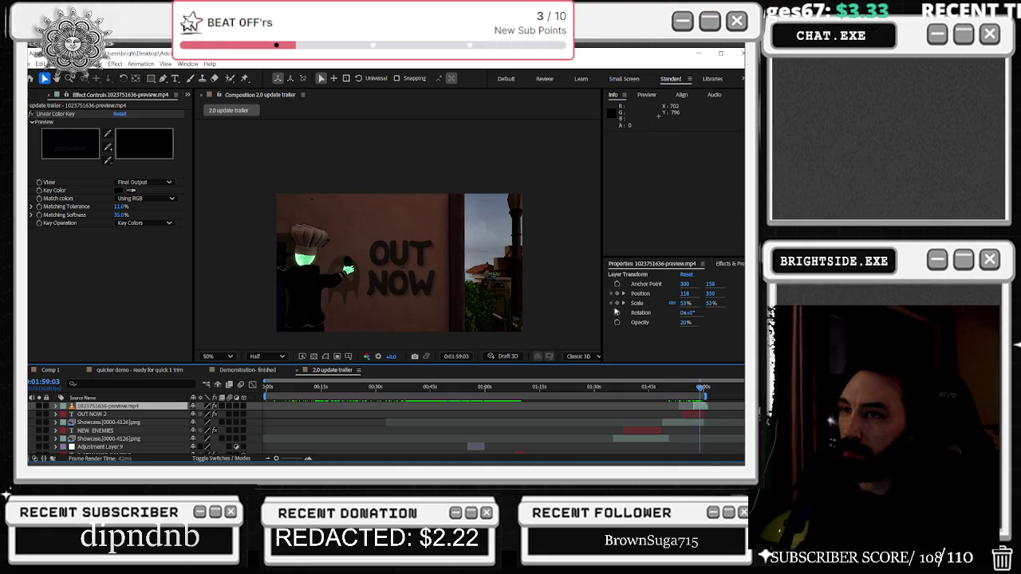
{"action": "left_click", "coordinate": [722, 264]}
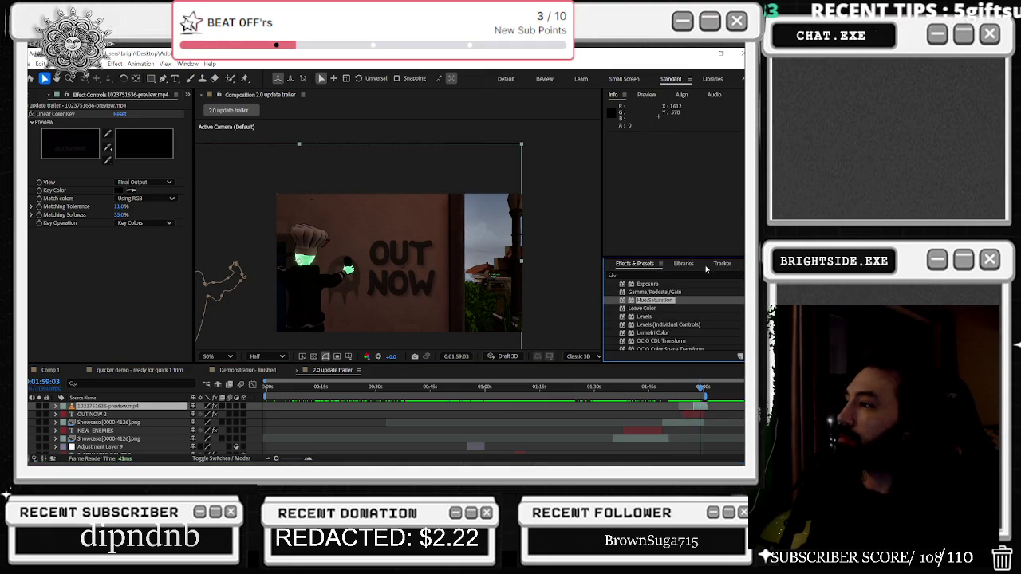
Search 'color' and apply Change Color to the character clip, picking its colour to change
{"action": "left_click", "coordinate": [638, 275]}
{"action": "type", "text": "color"}
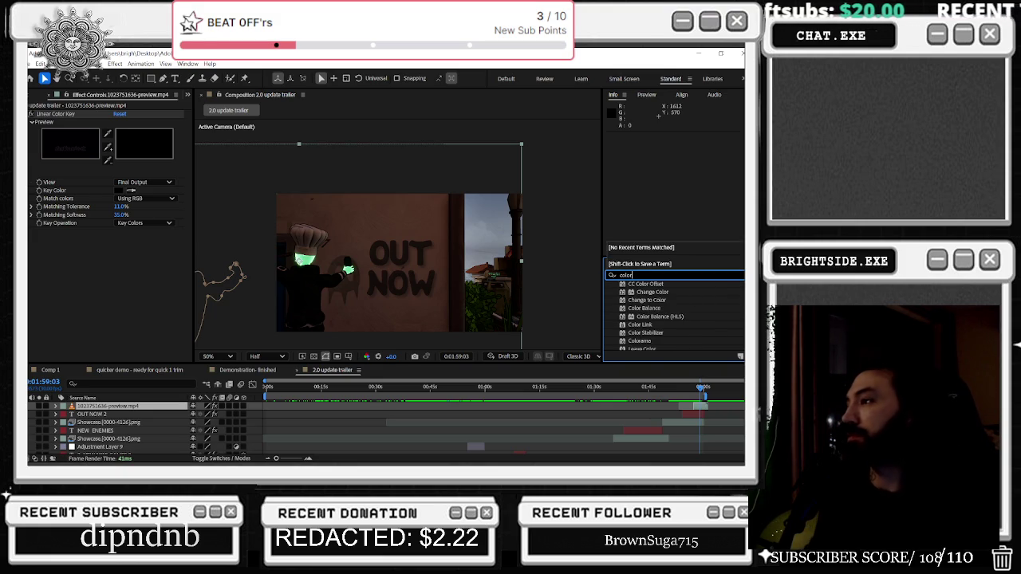
{"action": "left_click", "coordinate": [648, 293]}
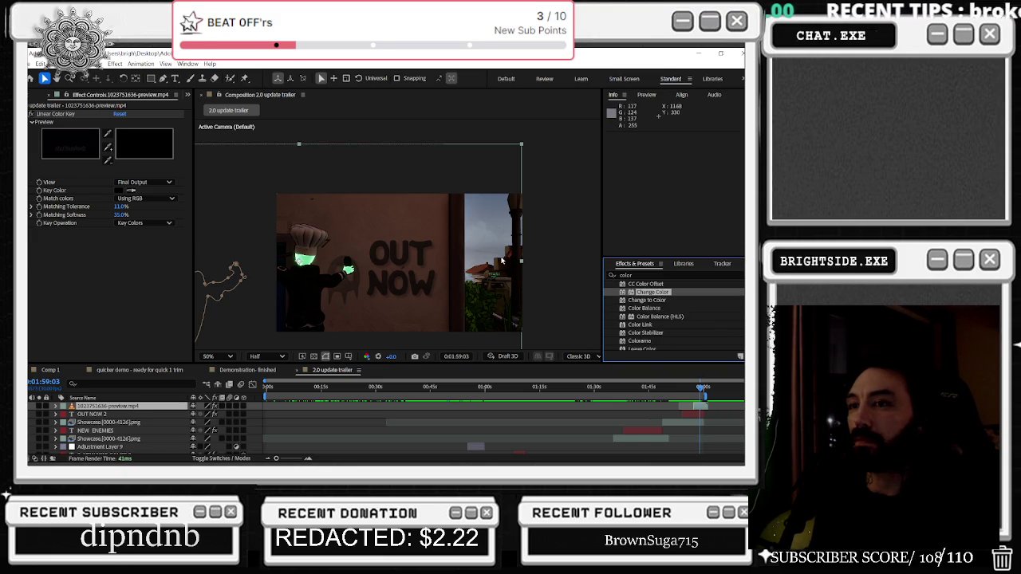
{"action": "left_click_drag", "start_coordinate": [651, 295], "coordinate": [523, 274]}
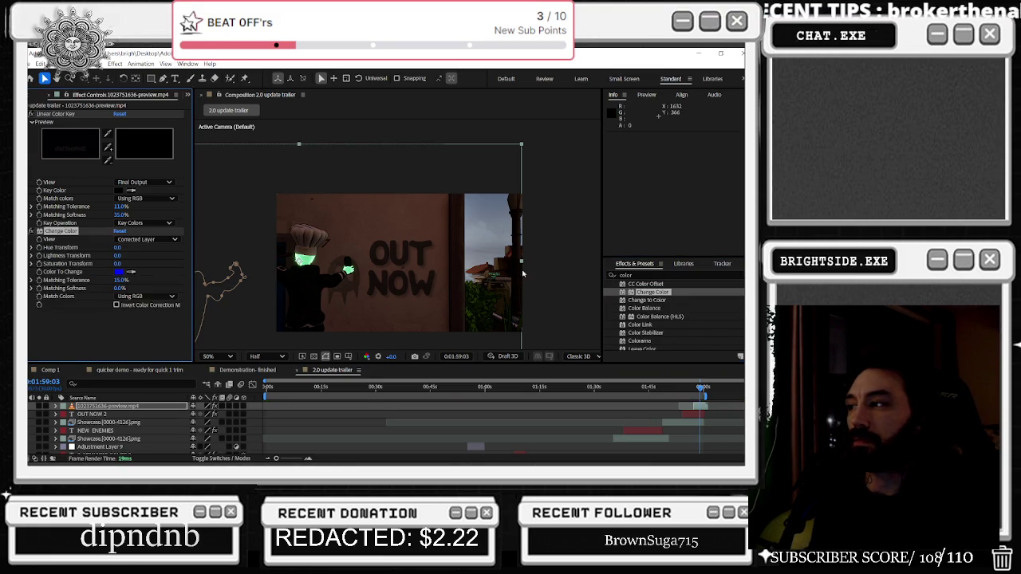
{"action": "left_click", "coordinate": [123, 273]}
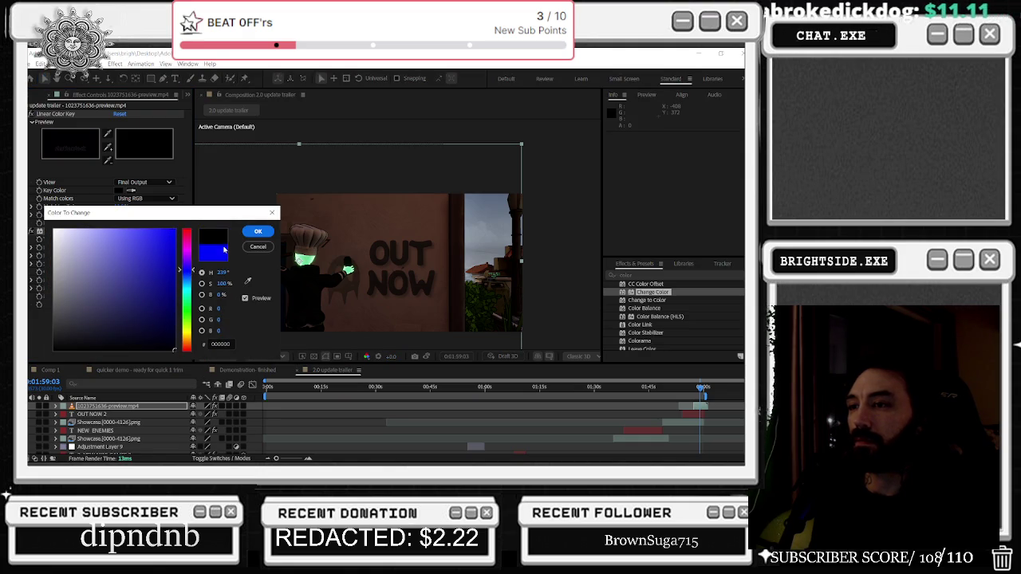
{"action": "left_click", "coordinate": [258, 231]}
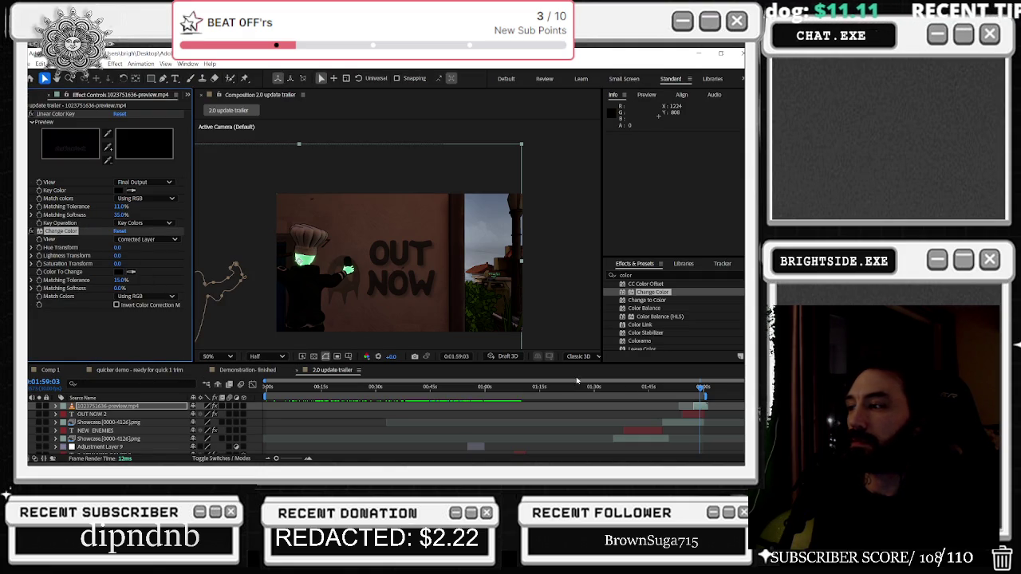
Try Hue Transform 155 and Saturation 5, then swap Change Color for Change to Color
{"action": "left_click_drag", "start_coordinate": [701, 392], "coordinate": [698, 391]}
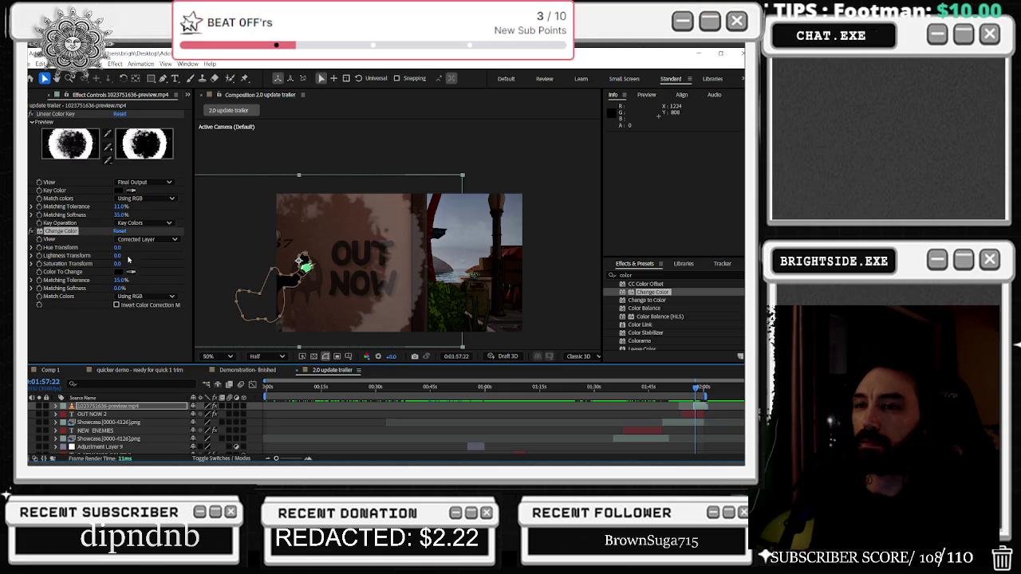
{"action": "left_click_drag", "start_coordinate": [118, 250], "coordinate": [182, 245]}
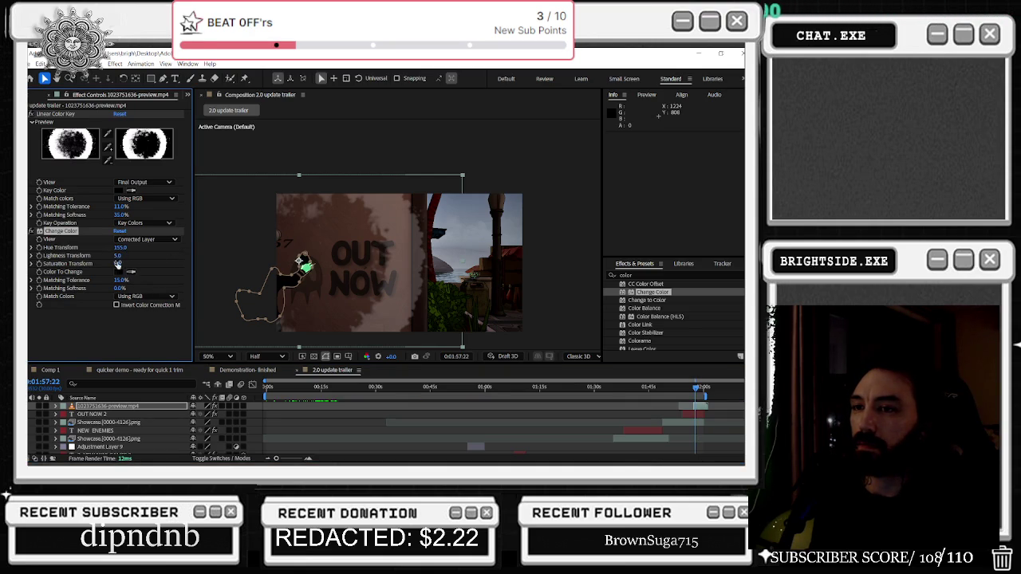
{"action": "left_click_drag", "start_coordinate": [118, 264], "coordinate": [119, 262]}
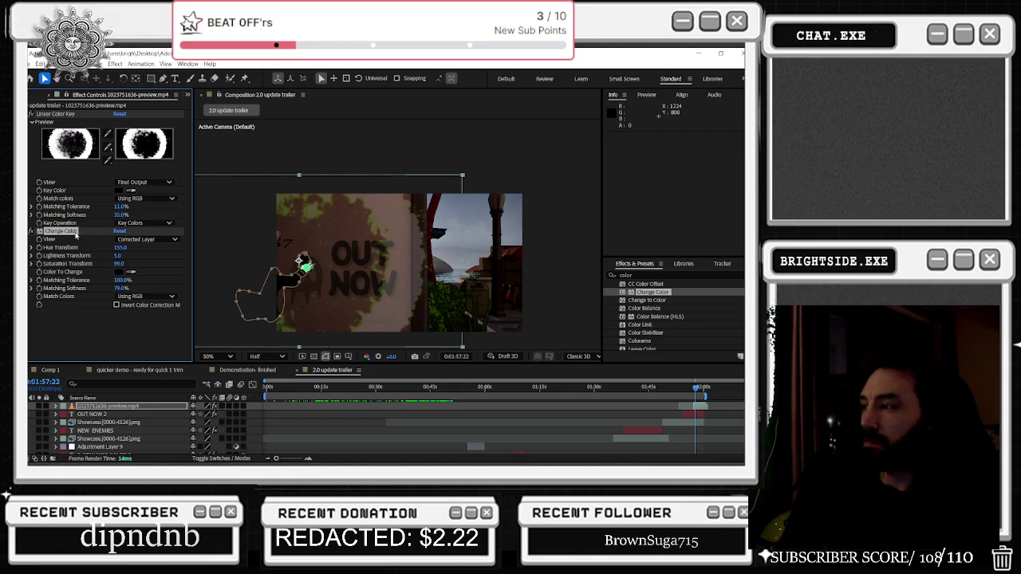
{"action": "key", "text": "Delete"}
{"action": "double_click", "coordinate": [656, 300]}
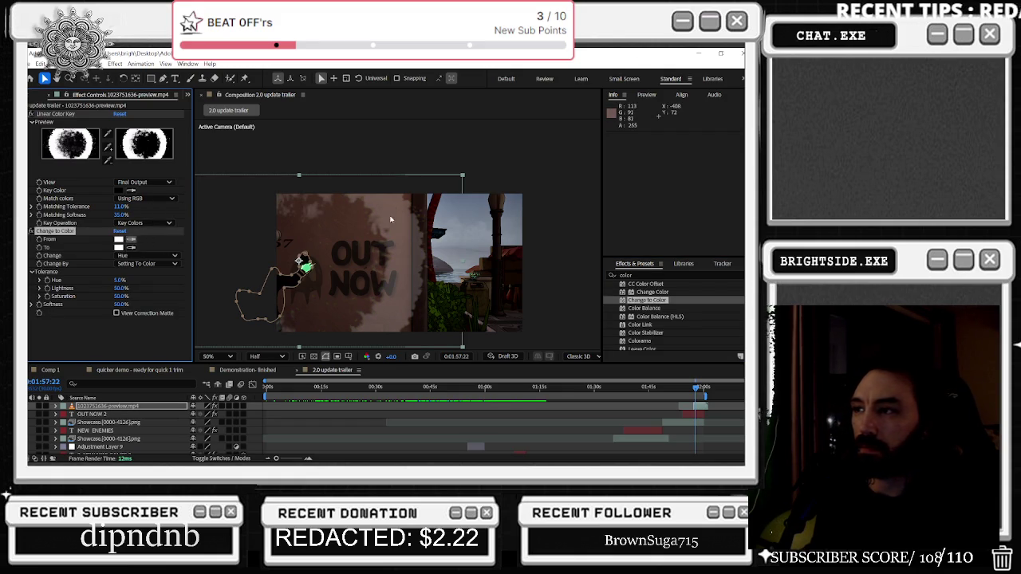
Set the Change to Color From and To colour swatches
{"action": "left_click", "coordinate": [120, 239]}
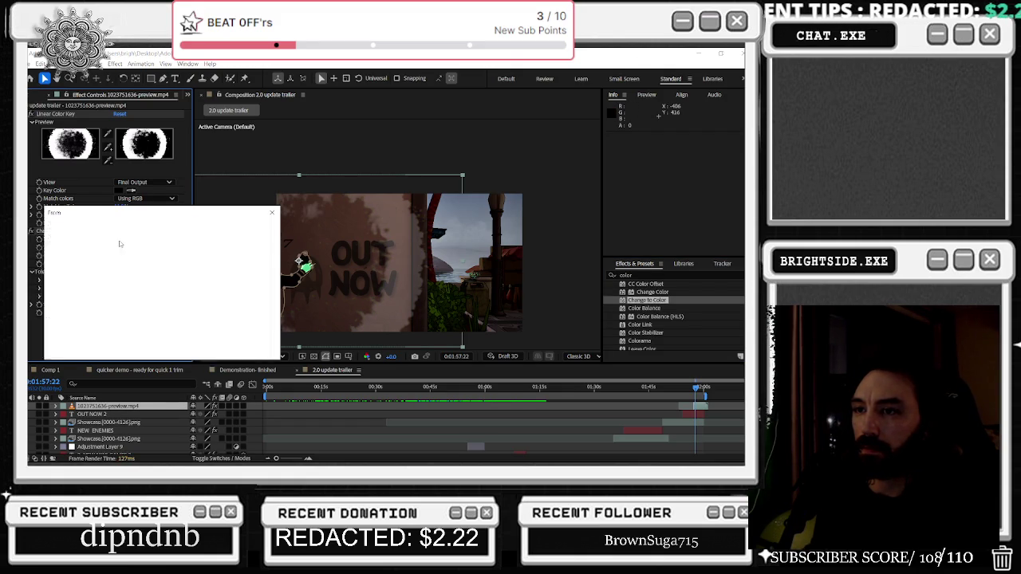
{"action": "left_click", "coordinate": [258, 231]}
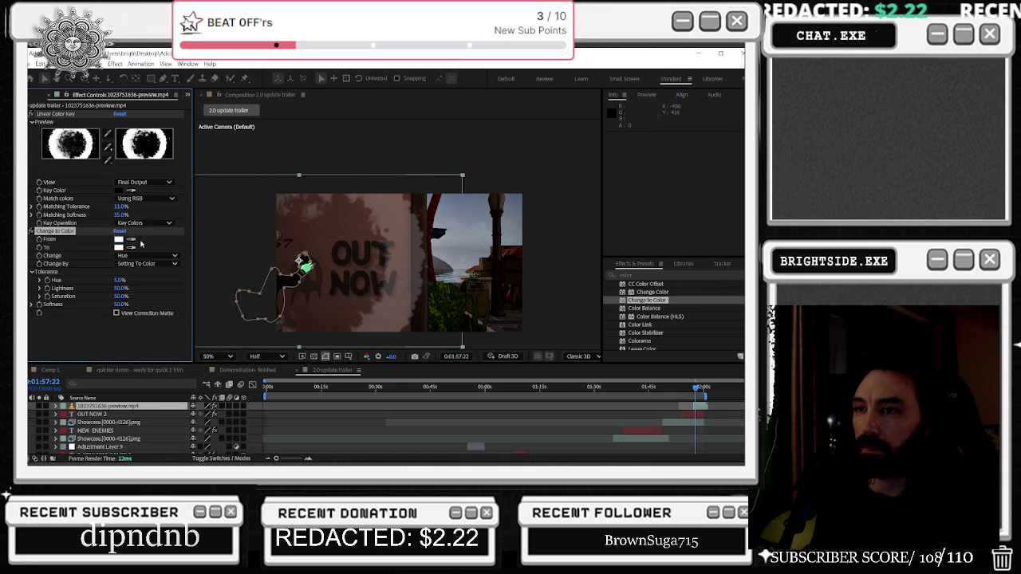
{"action": "left_click", "coordinate": [119, 247]}
{"action": "left_click", "coordinate": [257, 231]}
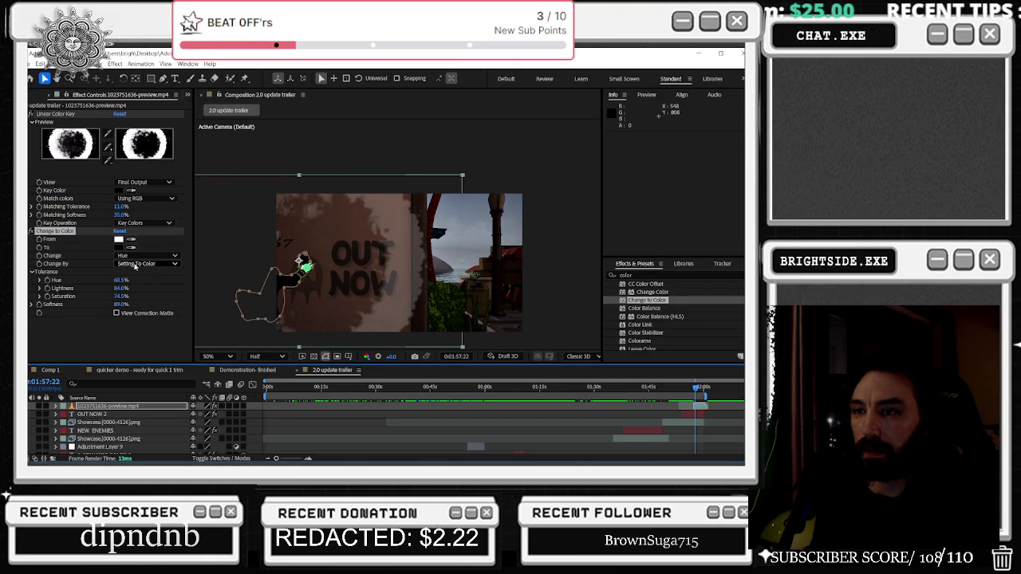
Set Change to Hue, Lightness & Saturation and preview the trailer's ending
{"action": "left_click", "coordinate": [126, 257]}
{"action": "left_click", "coordinate": [131, 272]}
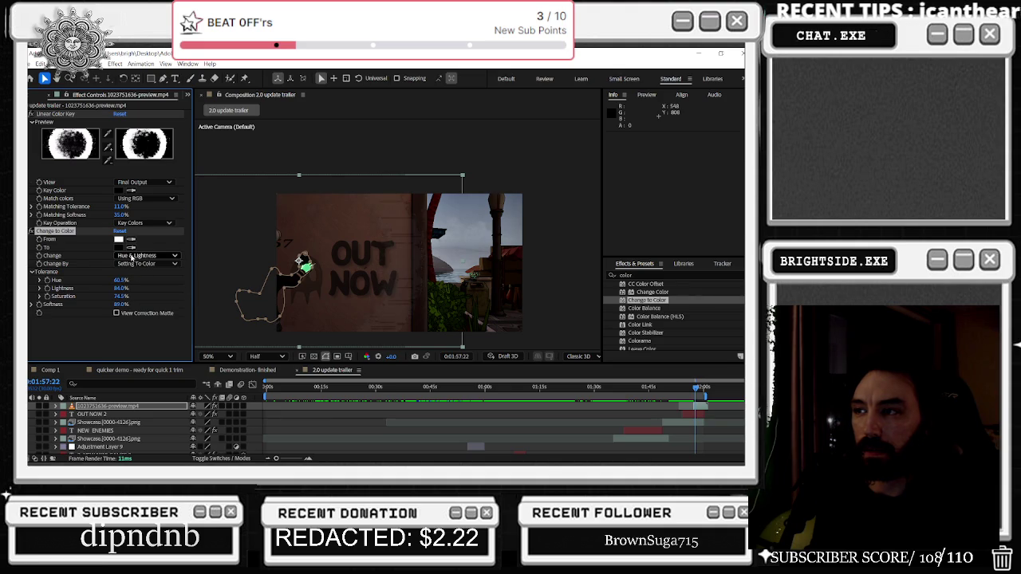
{"action": "left_click", "coordinate": [131, 257]}
{"action": "left_click", "coordinate": [137, 289]}
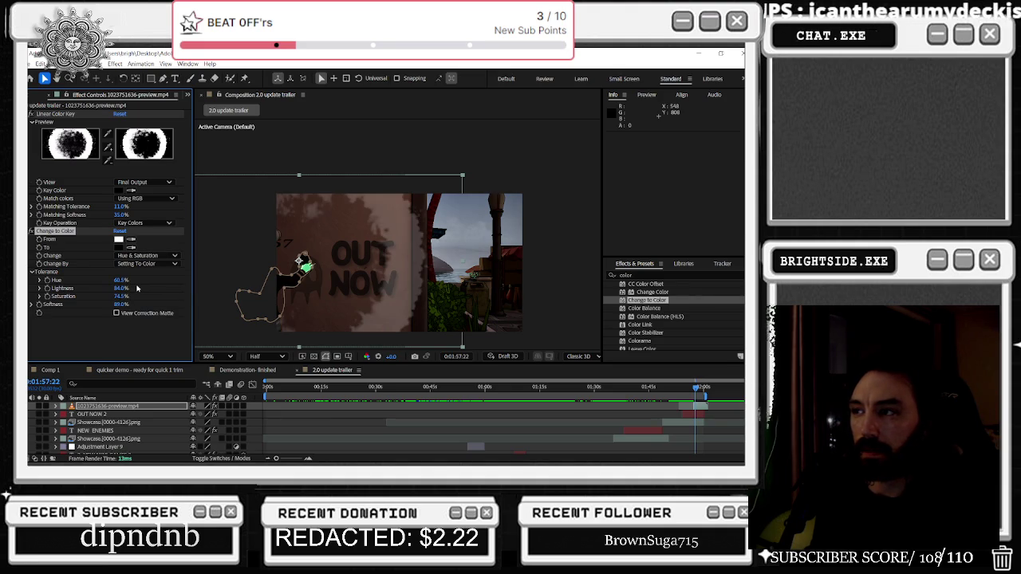
{"action": "left_click", "coordinate": [143, 256]}
{"action": "left_click", "coordinate": [141, 296]}
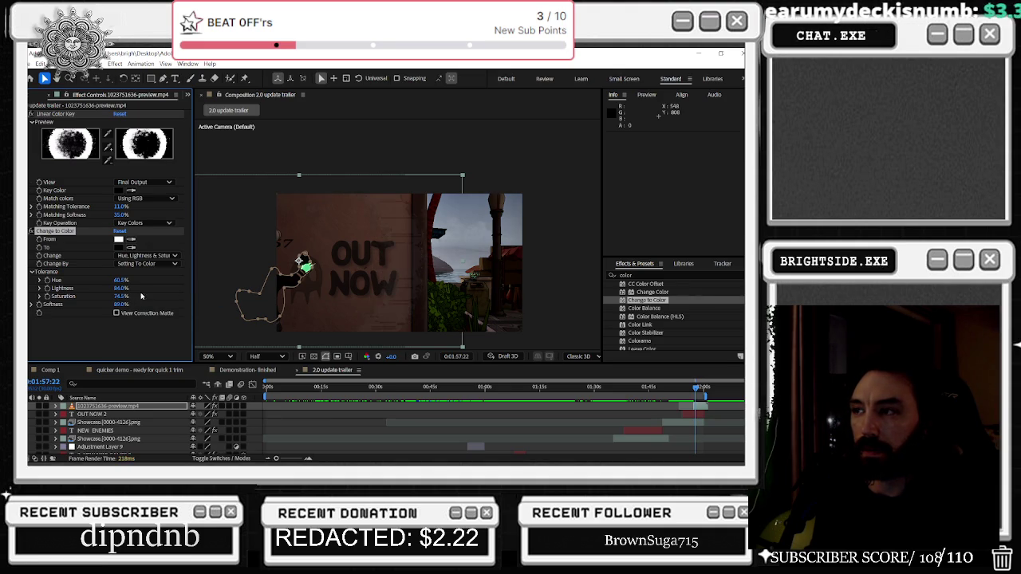
{"action": "left_click_drag", "start_coordinate": [698, 389], "coordinate": [691, 389]}
{"action": "key", "text": "space"}
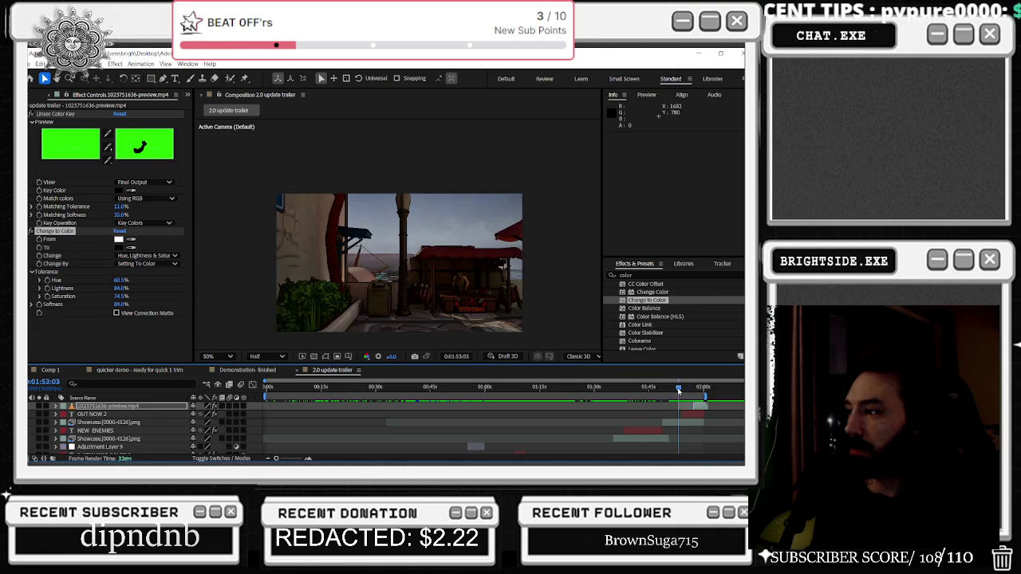
At the OUT NOW frame, adjust tolerances: Hue 41.5%, Lightness 100%, Softness 44%
{"action": "key", "text": "space"}
{"action": "left_click_drag", "start_coordinate": [690, 390], "coordinate": [697, 389]}
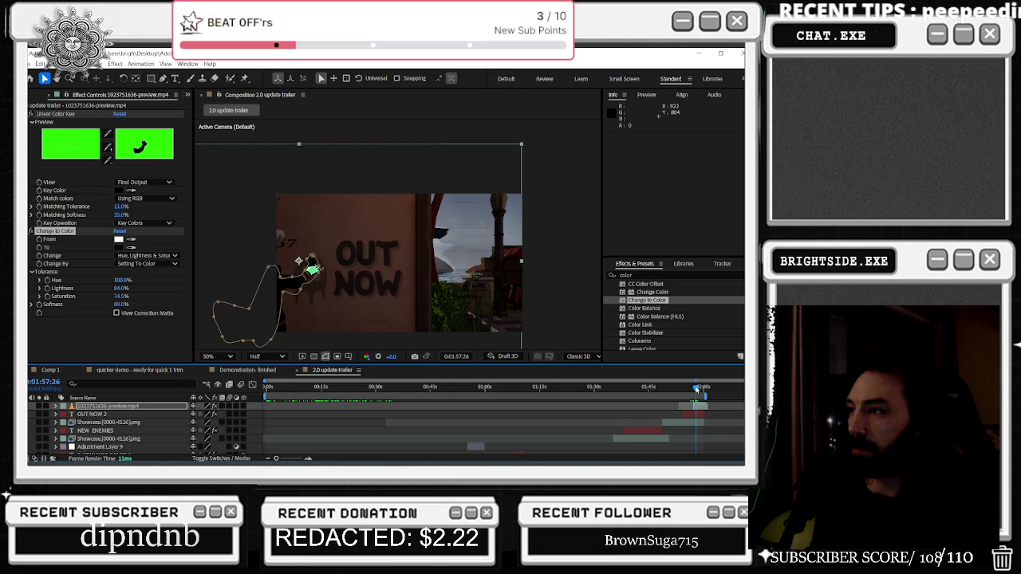
{"action": "left_click_drag", "start_coordinate": [697, 389], "coordinate": [698, 389]}
{"action": "mouse_move", "coordinate": [121, 281]}
{"action": "left_mouse_down"}
{"action": "mouse_move", "coordinate": [82, 296]}
{"action": "mouse_move", "coordinate": [113, 296]}
{"action": "left_mouse_up"}
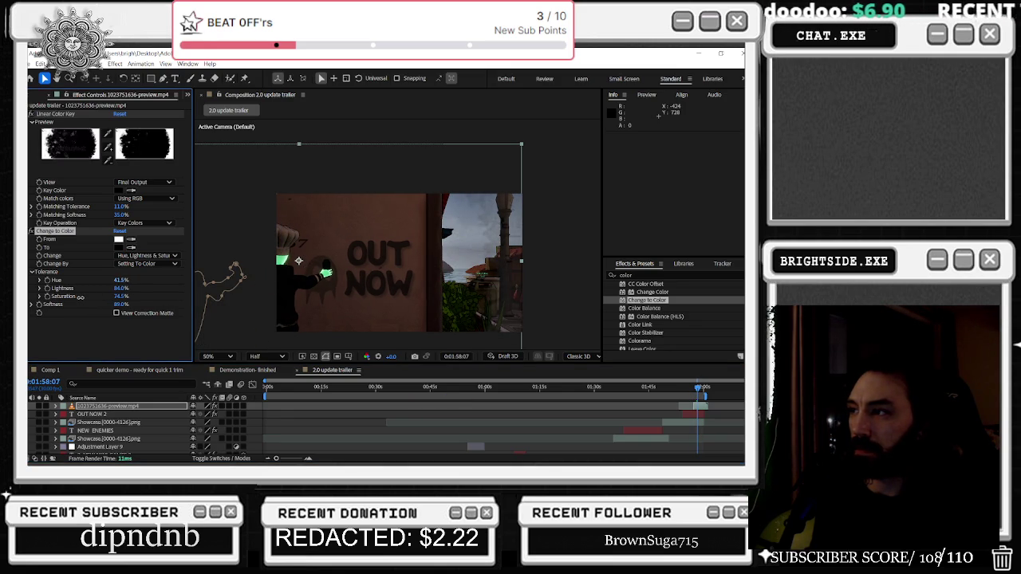
{"action": "left_click_drag", "start_coordinate": [118, 292], "coordinate": [126, 289]}
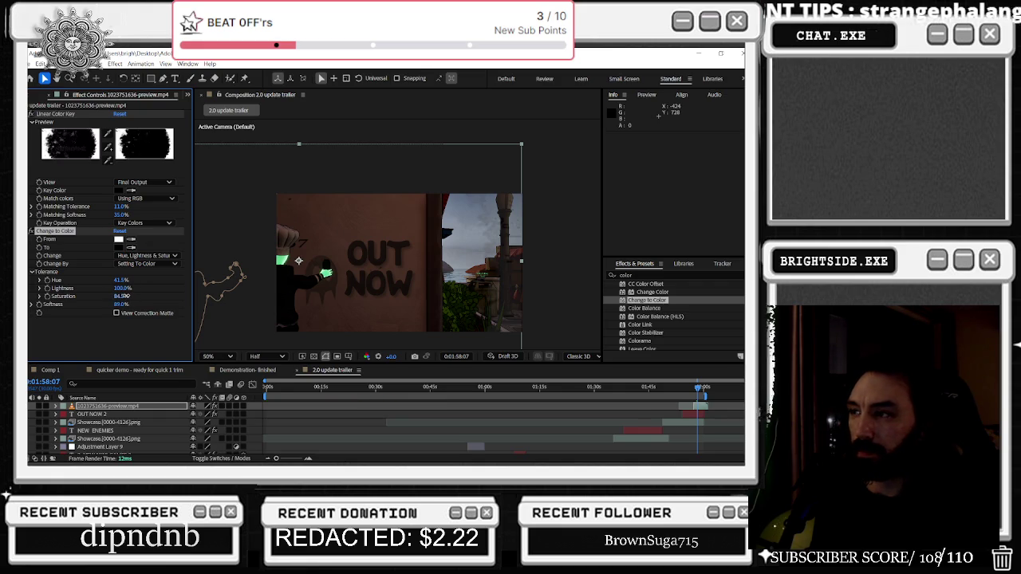
{"action": "left_click_drag", "start_coordinate": [120, 304], "coordinate": [88, 309]}
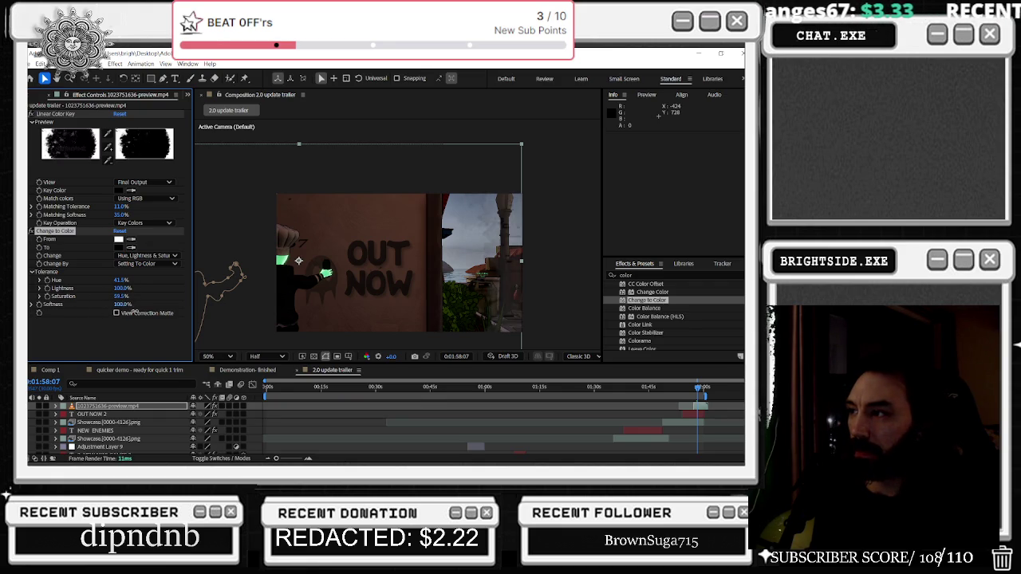
{"action": "mouse_move", "coordinate": [696, 389]}
{"action": "left_mouse_down"}
{"action": "mouse_move", "coordinate": [693, 403]}
{"action": "mouse_move", "coordinate": [684, 391]}
{"action": "mouse_move", "coordinate": [698, 381]}
{"action": "left_mouse_up"}
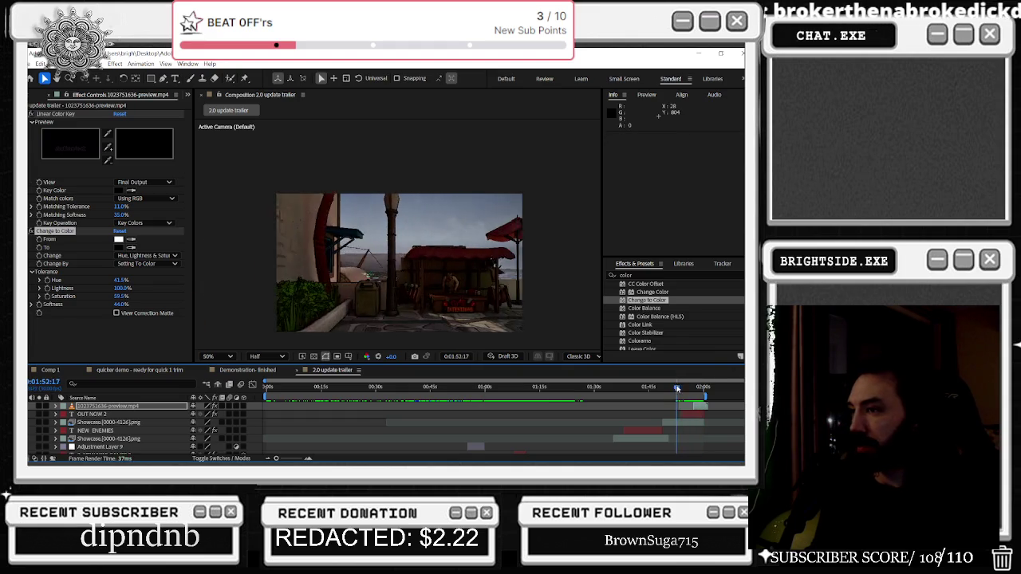
Scrub from the final seconds back to 33 seconds, then play from past one minute
{"action": "left_click_drag", "start_coordinate": [696, 392], "coordinate": [672, 398]}
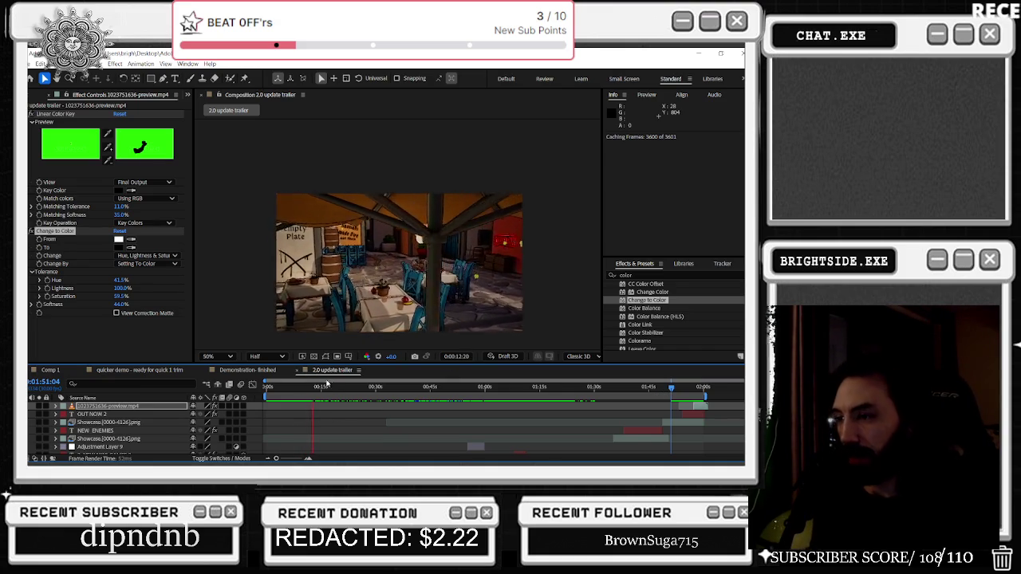
{"action": "left_click_drag", "start_coordinate": [329, 388], "coordinate": [441, 406]}
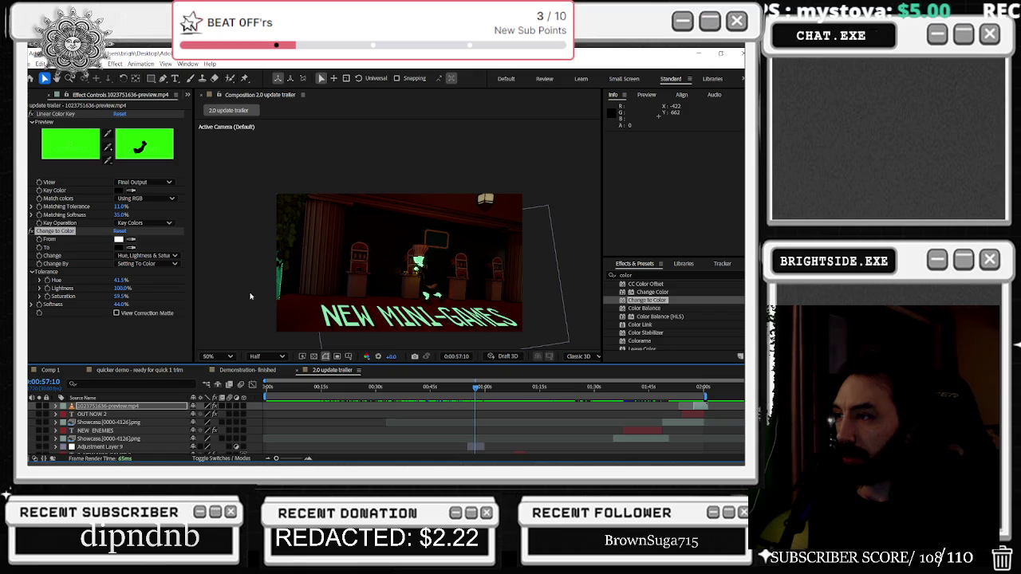
{"action": "left_click_drag", "start_coordinate": [478, 389], "coordinate": [500, 391]}
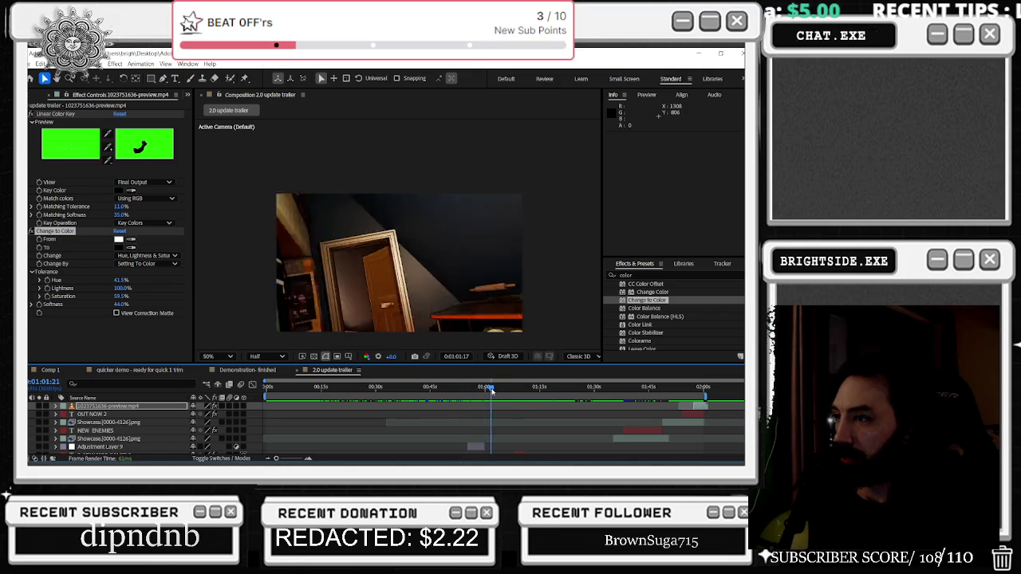
{"action": "key", "text": "space"}
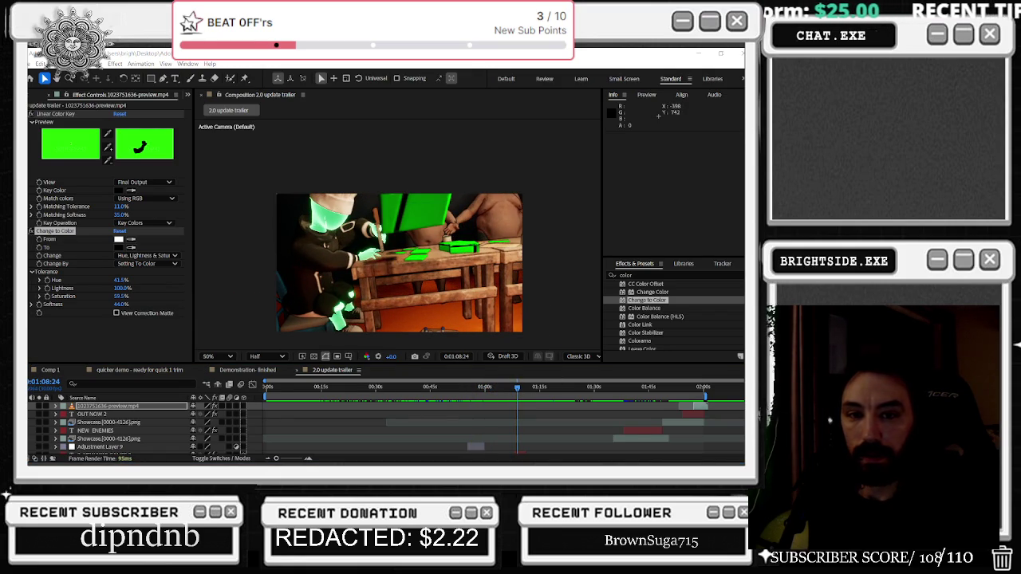
Switch to the YouTube browser window with Alt+Tab
{"action": "key", "text": "alt+Tab"}
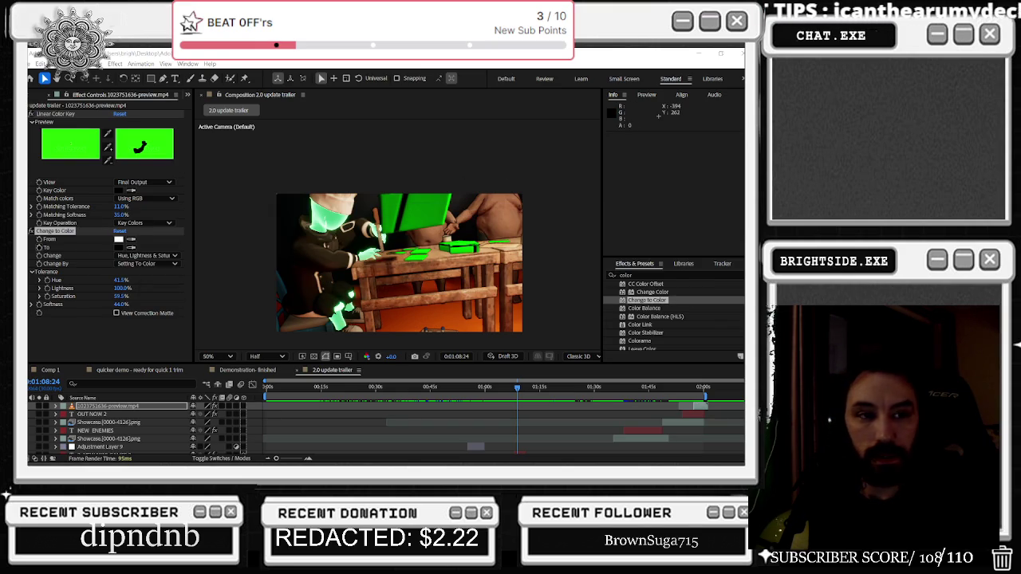
{"action": "key", "text": "alt+Tab"}
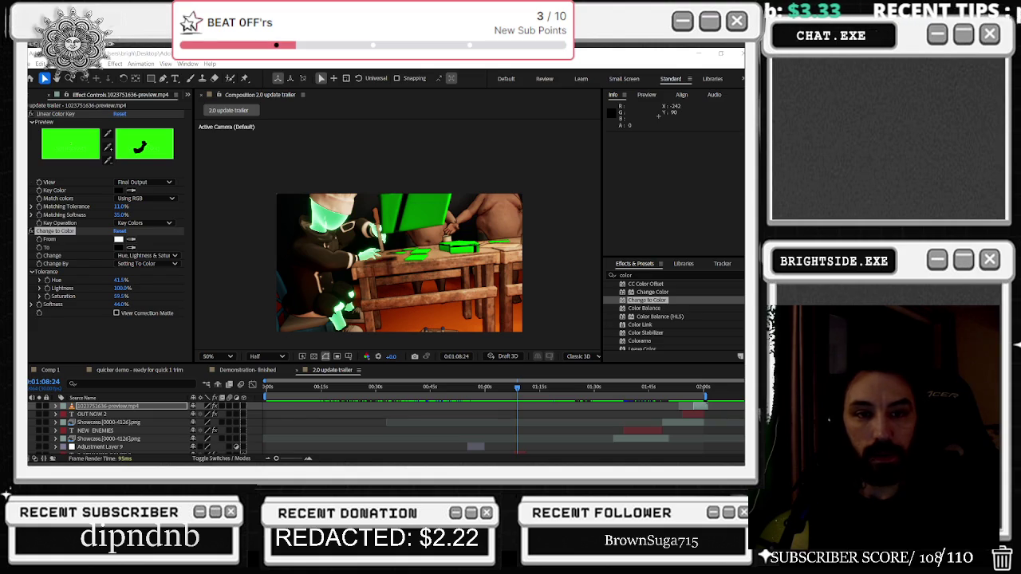
{"action": "key", "text": "alt+Tab"}
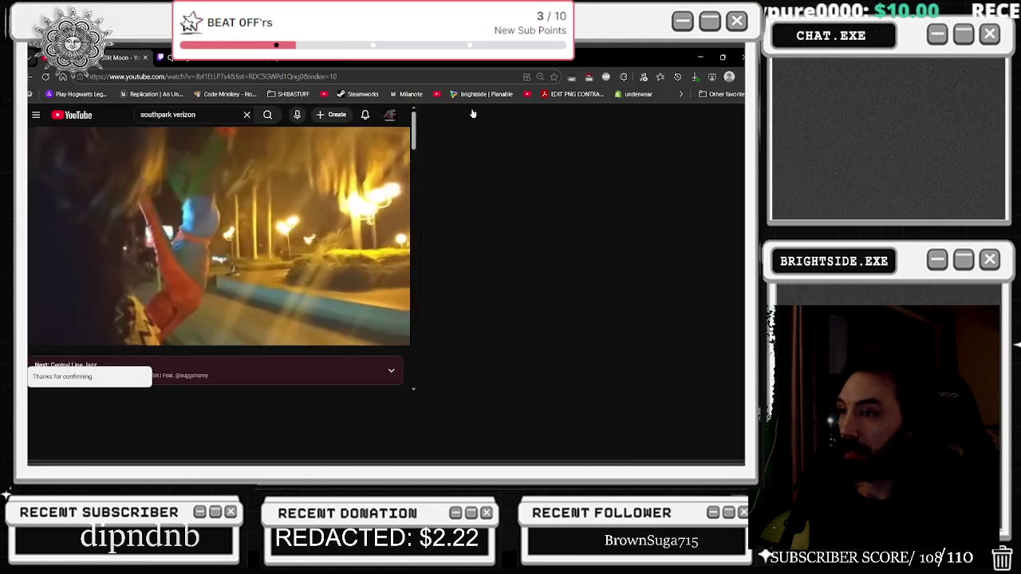
Maximize Chrome, play the Joey Valence & Brae breakdance mix, then minimize the browser
{"action": "left_click", "coordinate": [477, 109]}
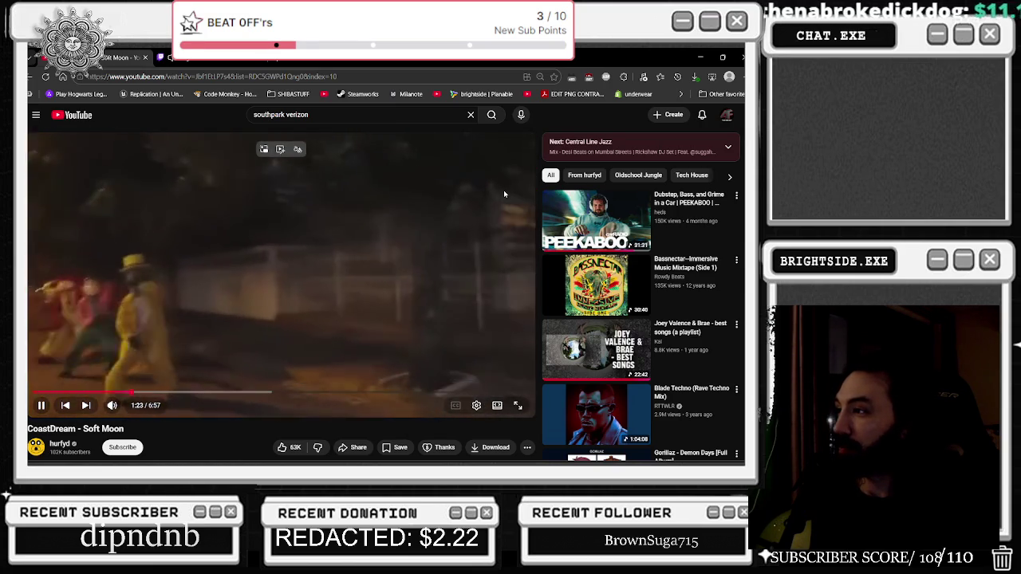
{"action": "scroll", "coordinate": [499, 196], "scroll_direction": "down", "scroll_amount": 4}
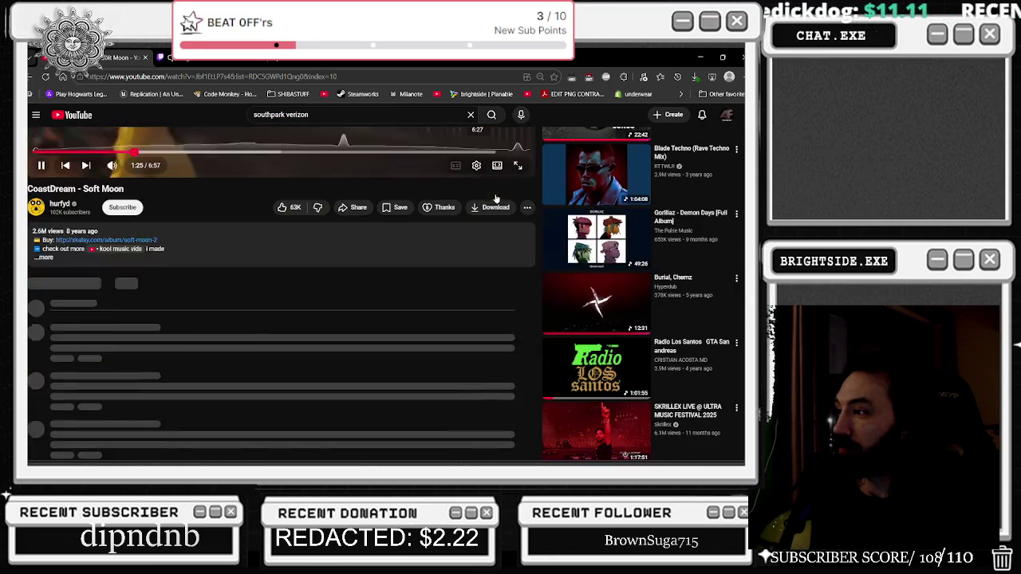
{"action": "scroll", "coordinate": [496, 198], "scroll_direction": "down", "scroll_amount": 3}
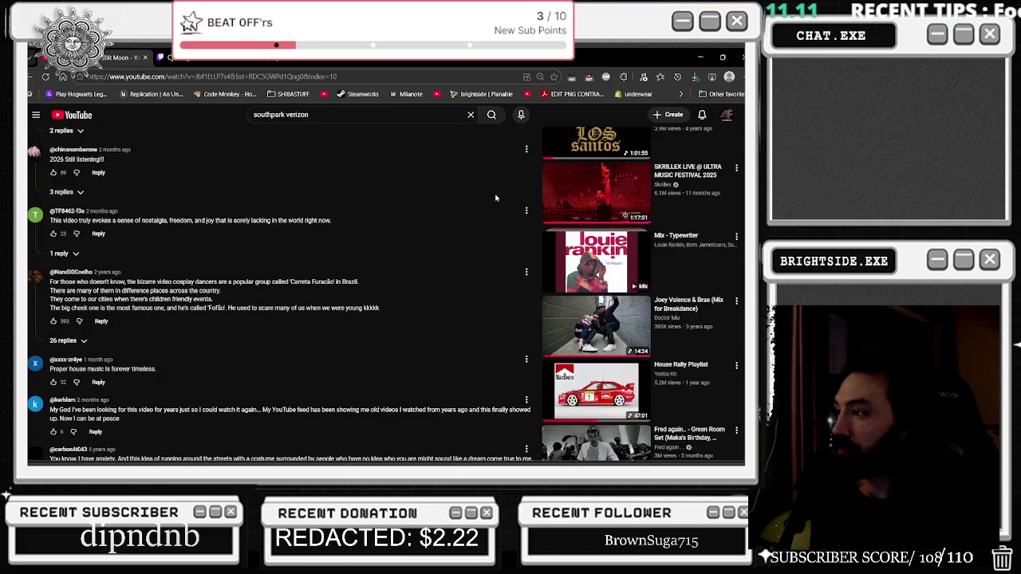
{"action": "left_click", "coordinate": [582, 327]}
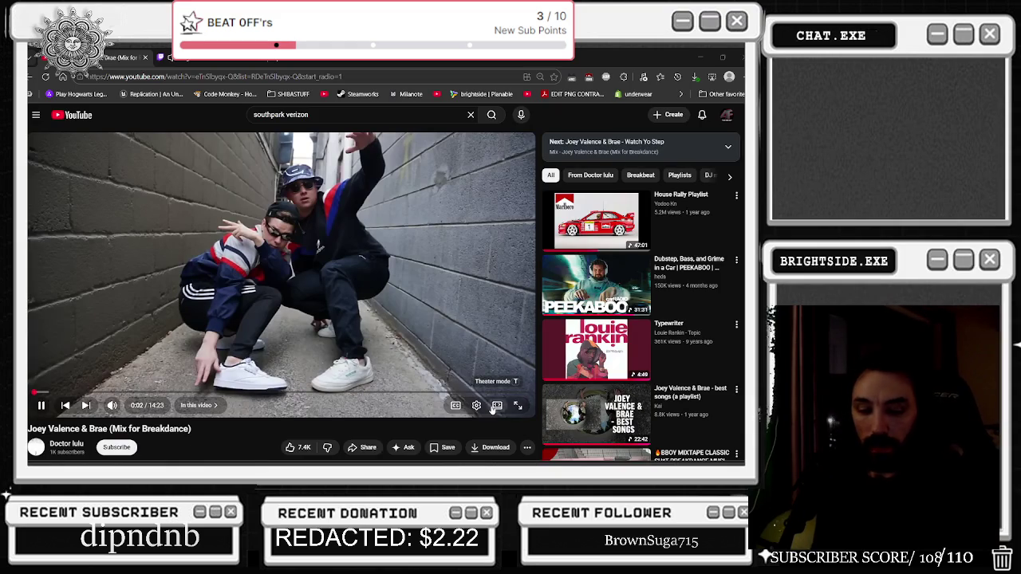
{"action": "left_click", "coordinate": [703, 54]}
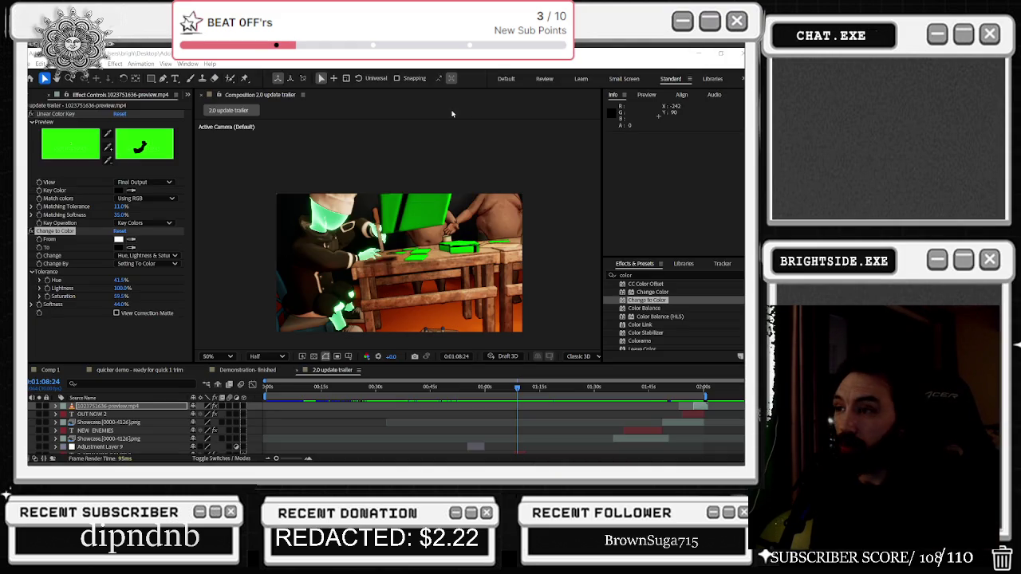
Select the converted game clip, show Scale, and scrub through the wheel and slot shots
{"action": "mouse_move", "coordinate": [498, 387]}
{"action": "left_mouse_down"}
{"action": "mouse_move", "coordinate": [437, 407]}
{"action": "mouse_move", "coordinate": [493, 424]}
{"action": "left_mouse_up"}
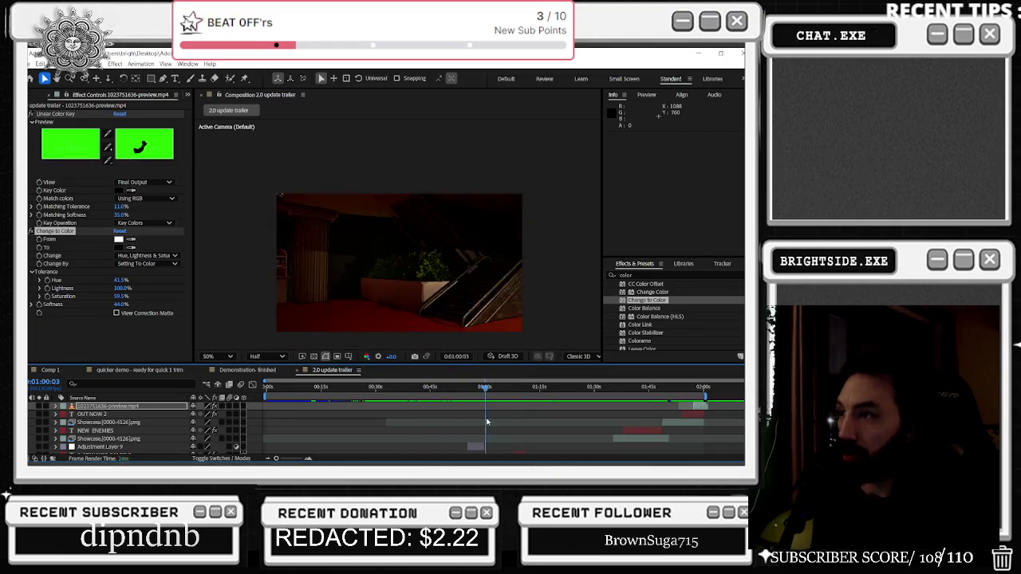
{"action": "left_click_drag", "start_coordinate": [494, 424], "coordinate": [568, 452]}
{"action": "left_click", "coordinate": [525, 325]}
{"action": "key", "text": "s"}
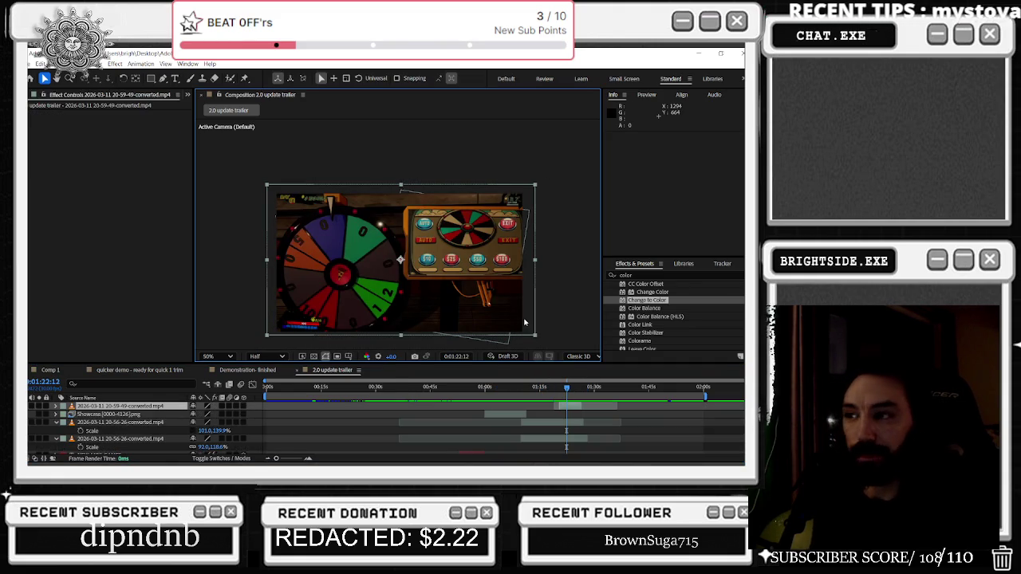
{"action": "scroll", "coordinate": [584, 424], "scroll_direction": "up", "scroll_amount": 5, "text": "alt"}
{"action": "left_click", "coordinate": [496, 397]}
{"action": "mouse_move", "coordinate": [497, 397]}
{"action": "left_mouse_down"}
{"action": "mouse_move", "coordinate": [540, 397]}
{"action": "mouse_move", "coordinate": [479, 417]}
{"action": "left_mouse_up"}
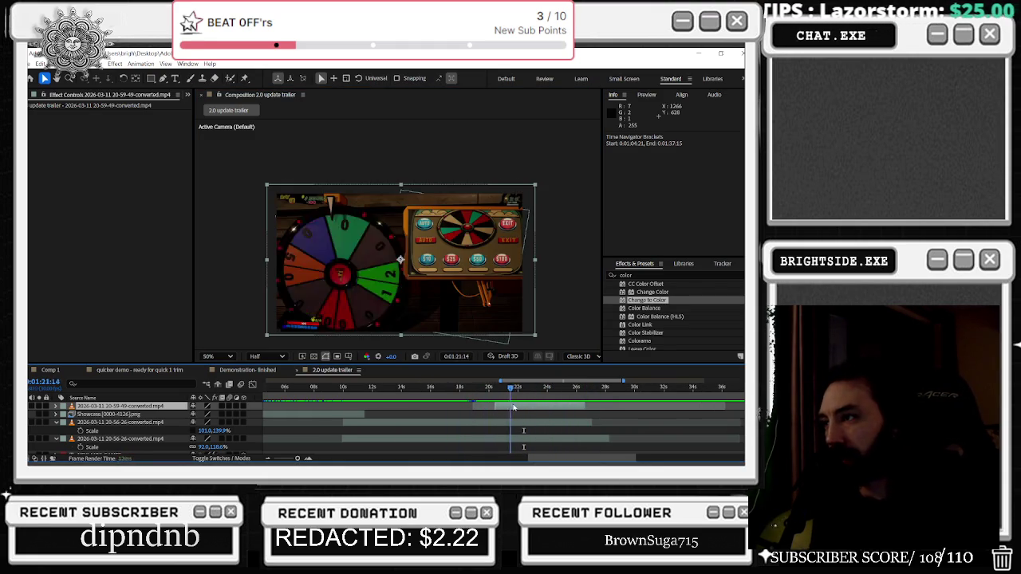
{"action": "mouse_move", "coordinate": [452, 415]}
{"action": "left_mouse_down"}
{"action": "mouse_move", "coordinate": [659, 422]}
{"action": "mouse_move", "coordinate": [460, 433]}
{"action": "mouse_move", "coordinate": [523, 437]}
{"action": "left_mouse_up"}
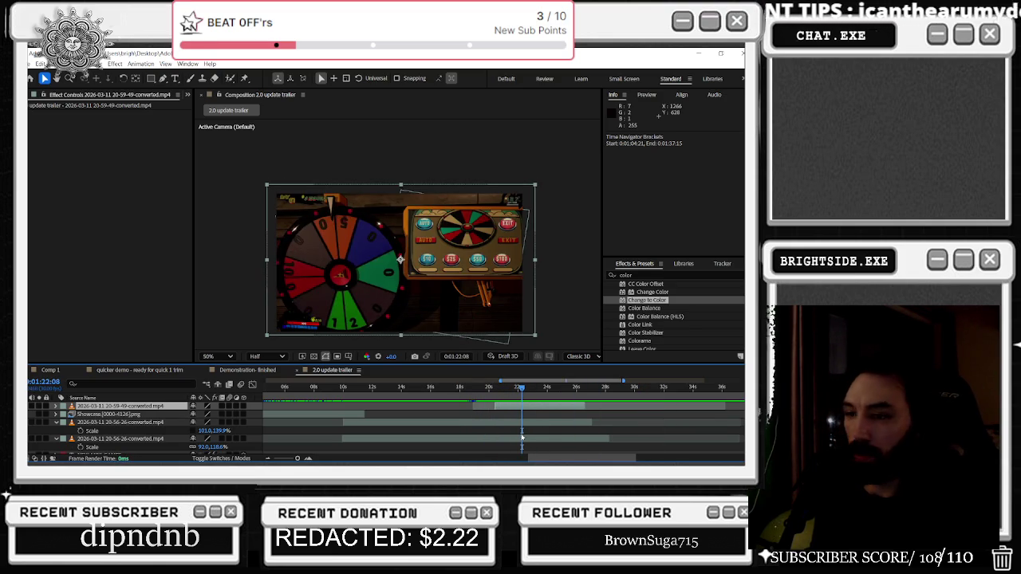
Show the top layer's Scale and Position and keyframe Scale up to 153%
{"action": "key", "text": "s"}
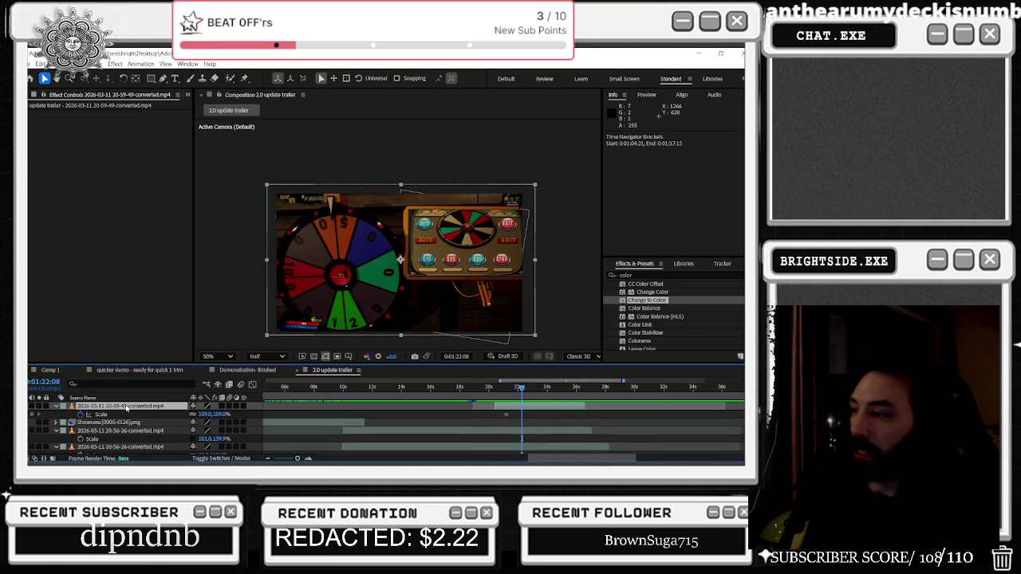
{"action": "key", "text": "shift+p"}
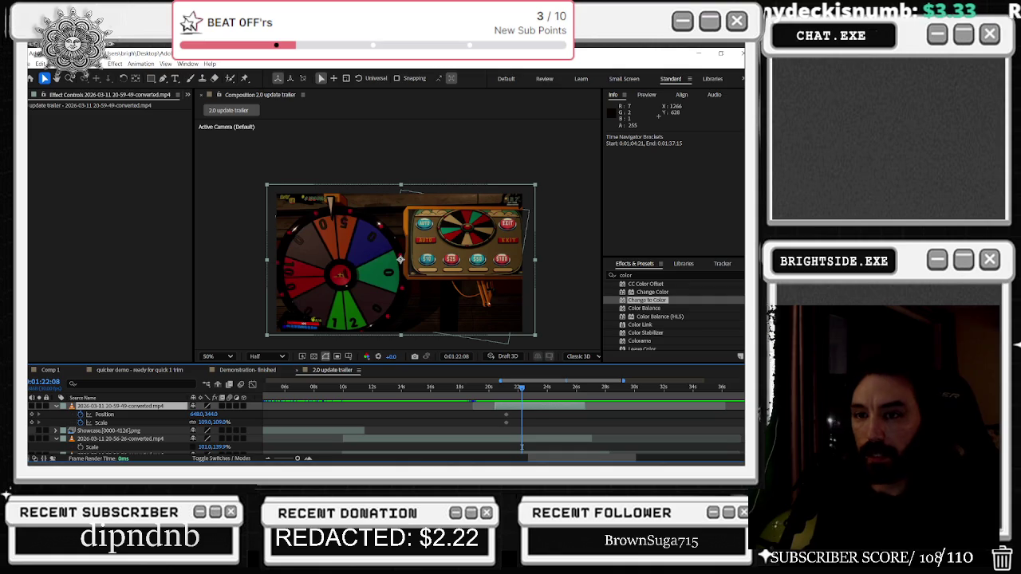
{"action": "key", "text": "space"}
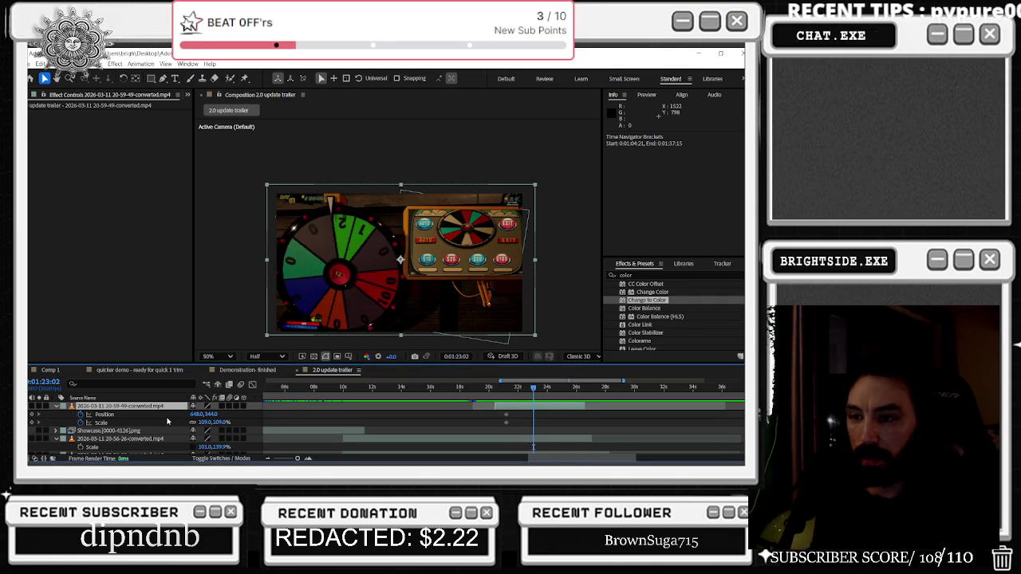
{"action": "left_click", "coordinate": [176, 421]}
{"action": "mouse_move", "coordinate": [205, 424]}
{"action": "left_mouse_down"}
{"action": "mouse_move", "coordinate": [229, 426]}
{"action": "mouse_move", "coordinate": [152, 414]}
{"action": "mouse_move", "coordinate": [248, 414]}
{"action": "left_mouse_up"}
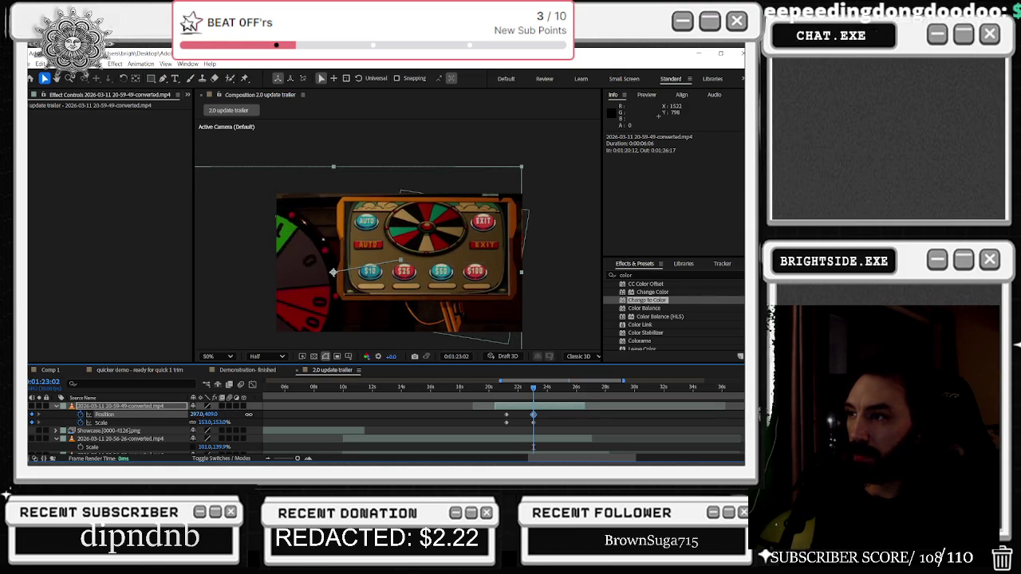
Keyframe a clockwise Rotation, starting from 0° at about 1:20:10
{"action": "key", "text": "r"}
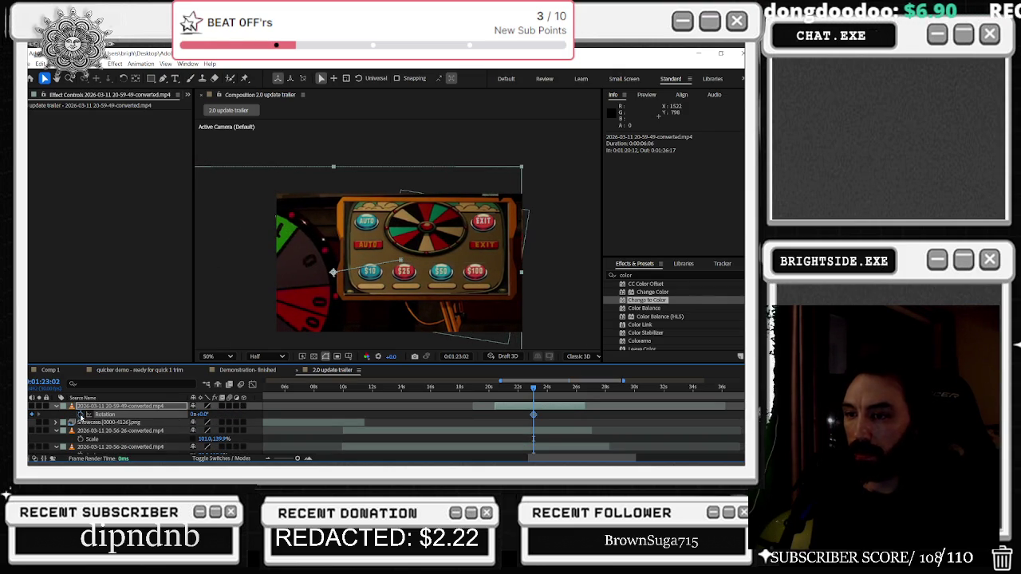
{"action": "left_click_drag", "start_coordinate": [205, 415], "coordinate": [216, 415]}
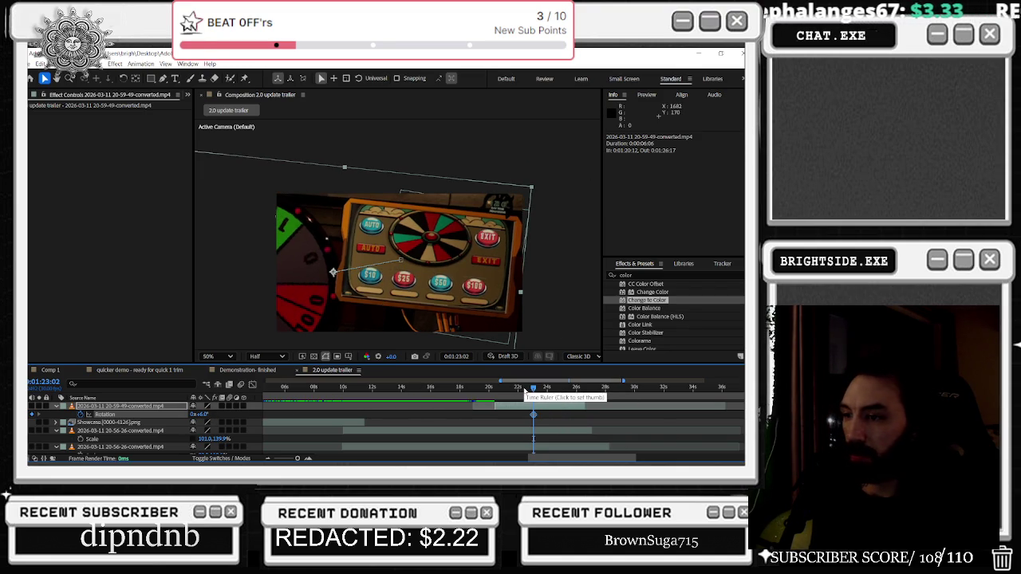
{"action": "left_click_drag", "start_coordinate": [533, 390], "coordinate": [495, 391]}
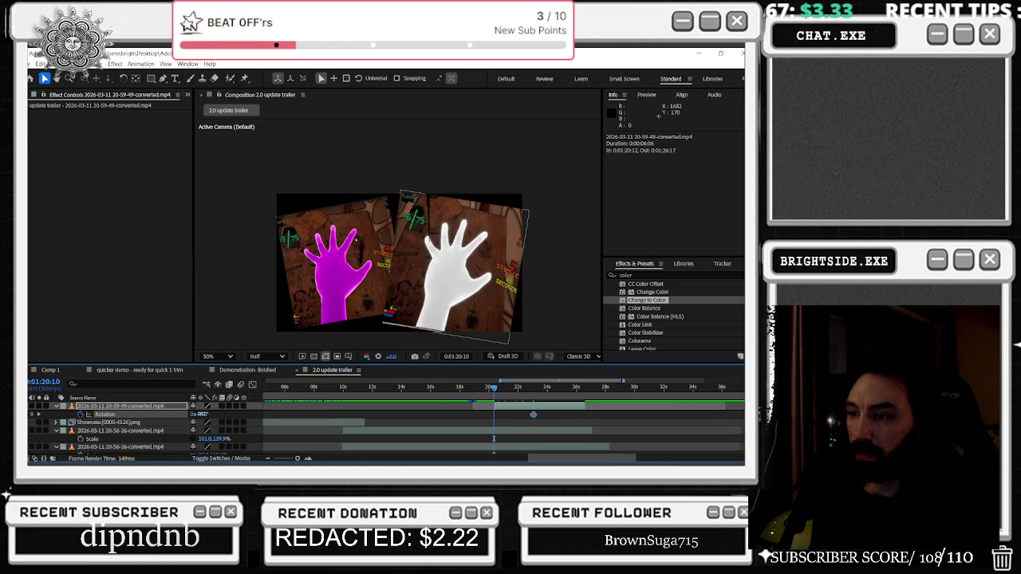
{"action": "left_click", "coordinate": [203, 414]}
{"action": "type", "text": "0"}
{"action": "key", "text": "Return"}
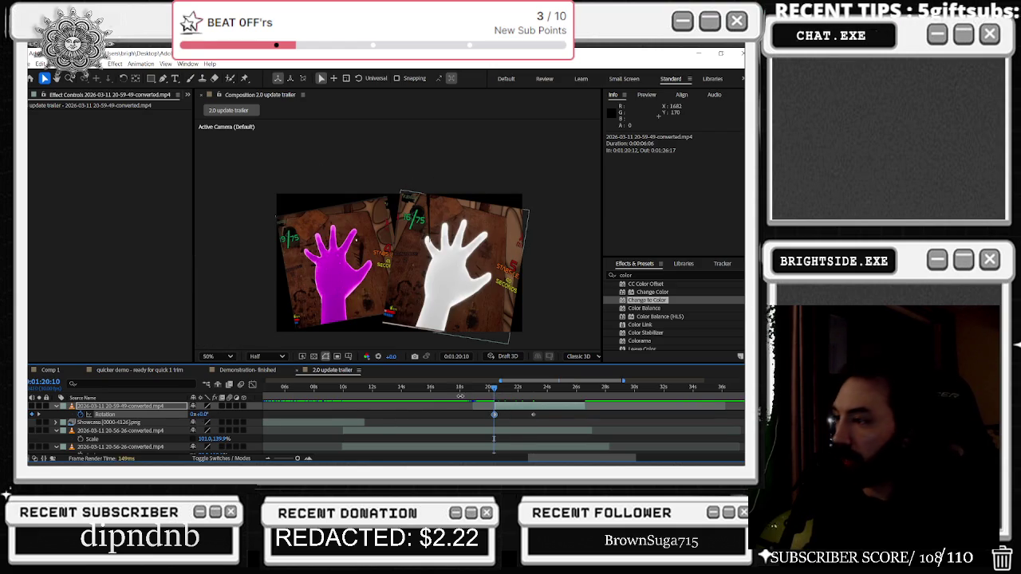
Review the Position and Scale keyframes, undo a Scale keyframe move, and check motion around 1:21–1:22
{"action": "left_click_drag", "start_coordinate": [490, 414], "coordinate": [510, 420]}
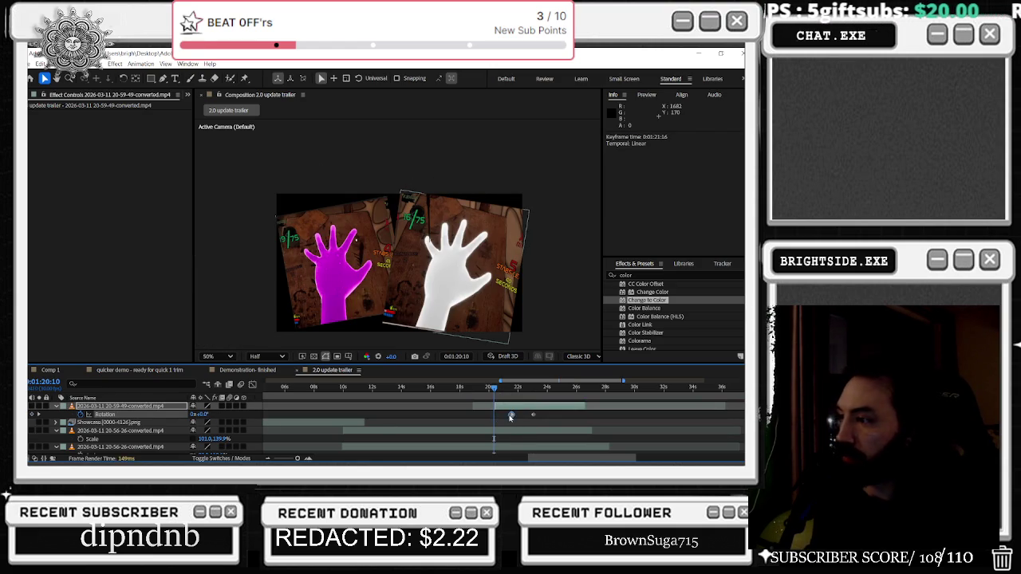
{"action": "key", "text": "u"}
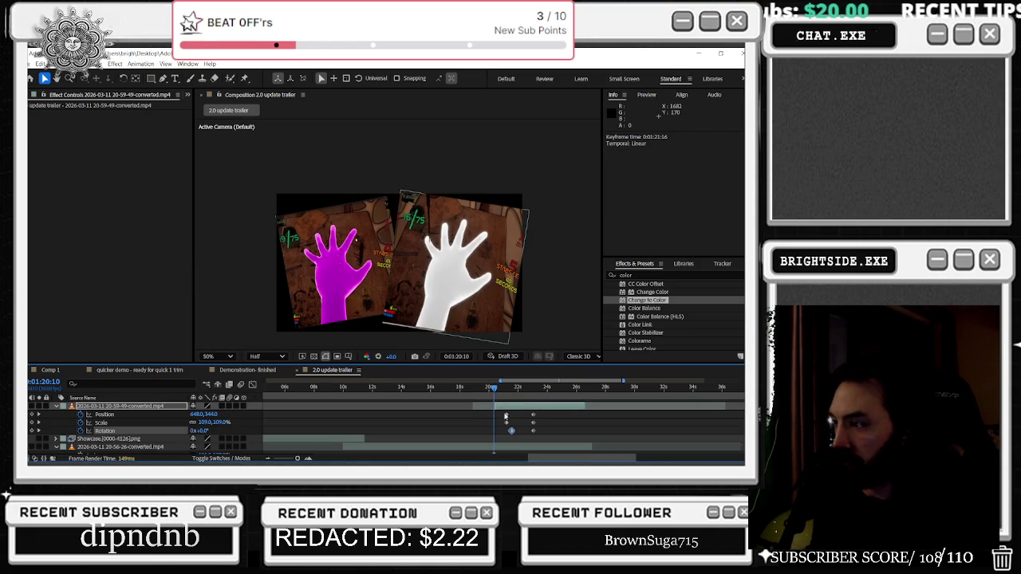
{"action": "left_click", "coordinate": [505, 416]}
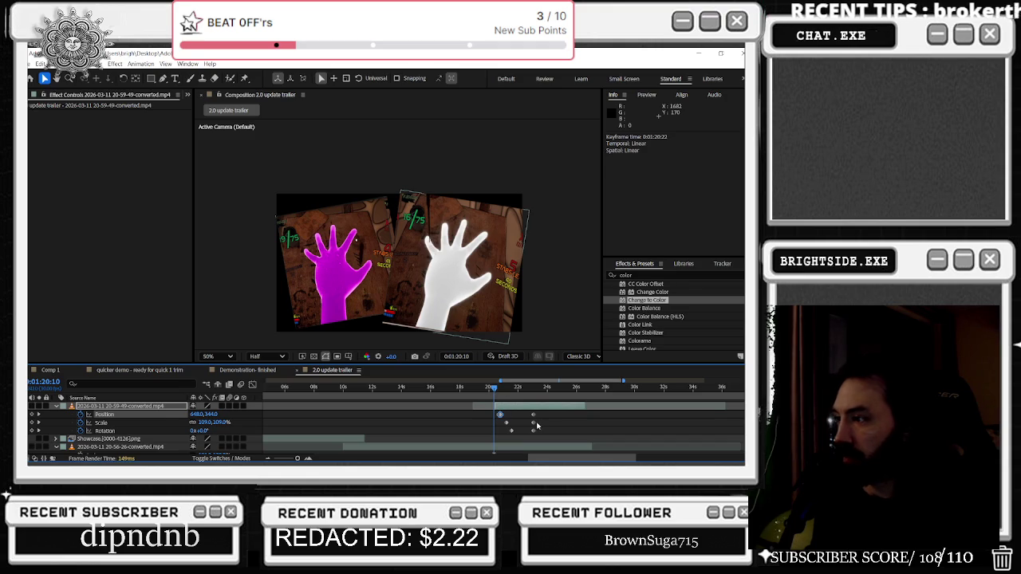
{"action": "left_click", "coordinate": [544, 423]}
{"action": "key", "text": "space"}
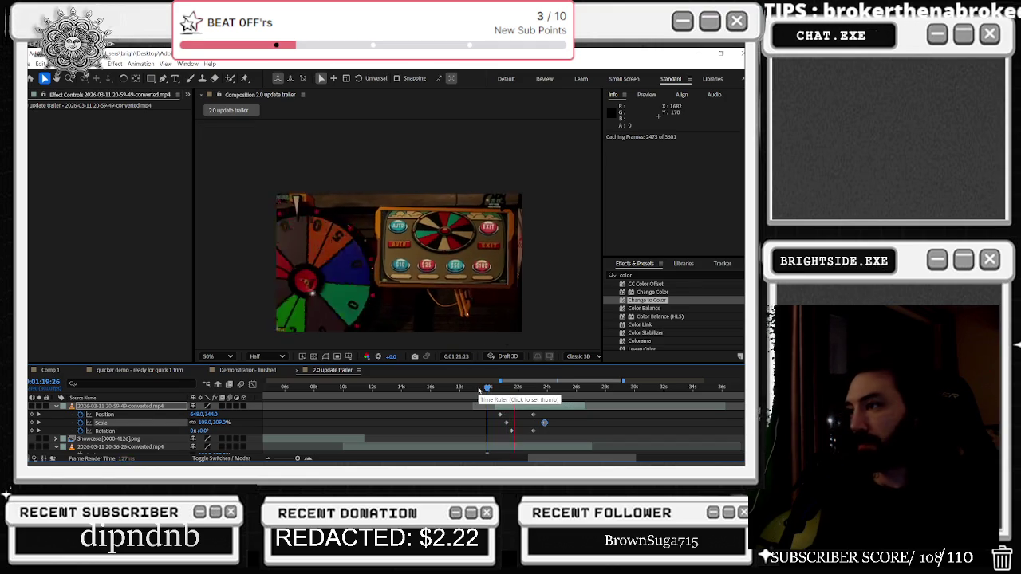
{"action": "key", "text": "space"}
{"action": "key", "text": "ctrl+z"}
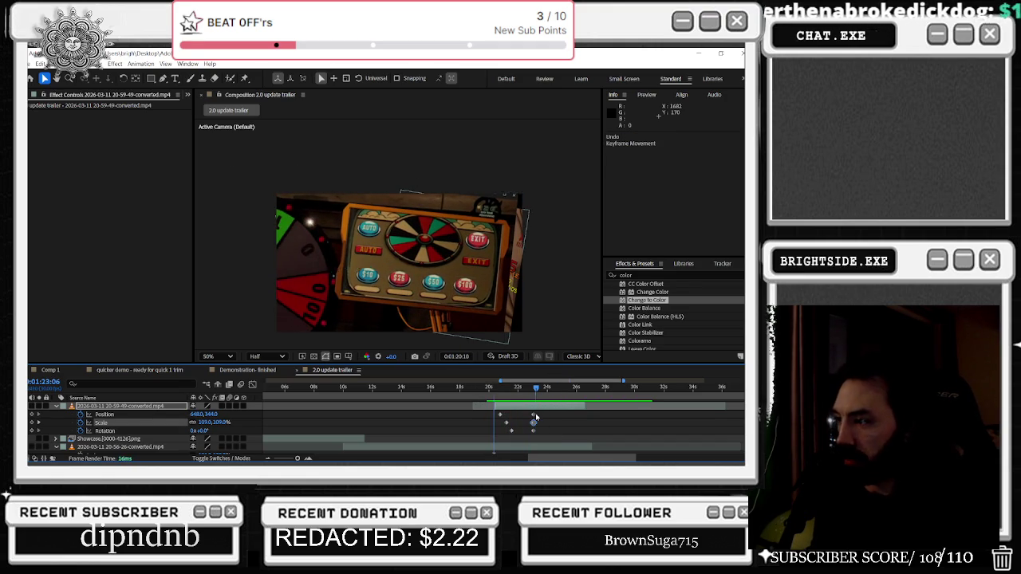
{"action": "left_click_drag", "start_coordinate": [496, 387], "coordinate": [522, 389]}
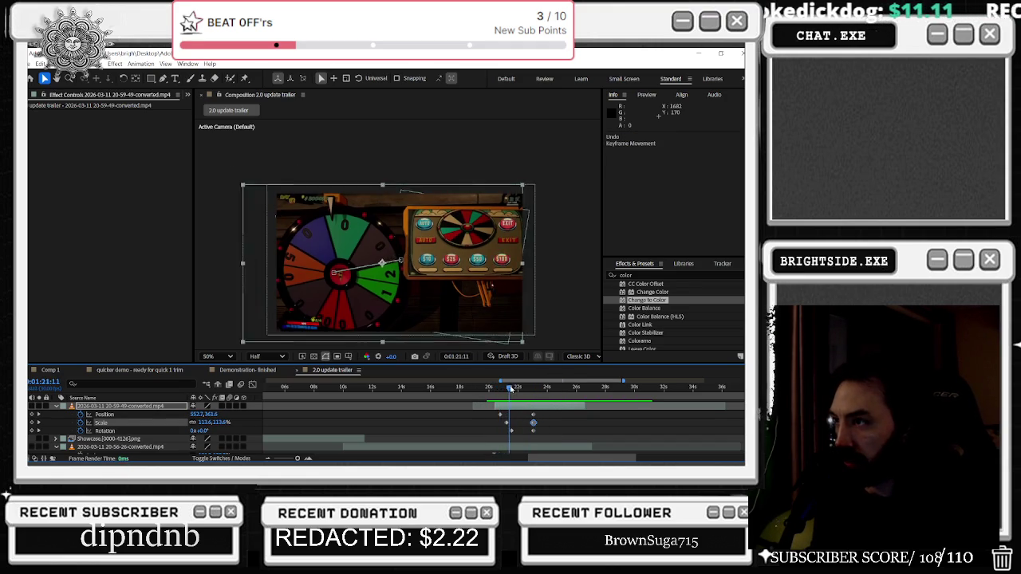
{"action": "mouse_move", "coordinate": [528, 388]}
{"action": "left_mouse_down"}
{"action": "mouse_move", "coordinate": [497, 389]}
{"action": "mouse_move", "coordinate": [504, 398]}
{"action": "left_mouse_up"}
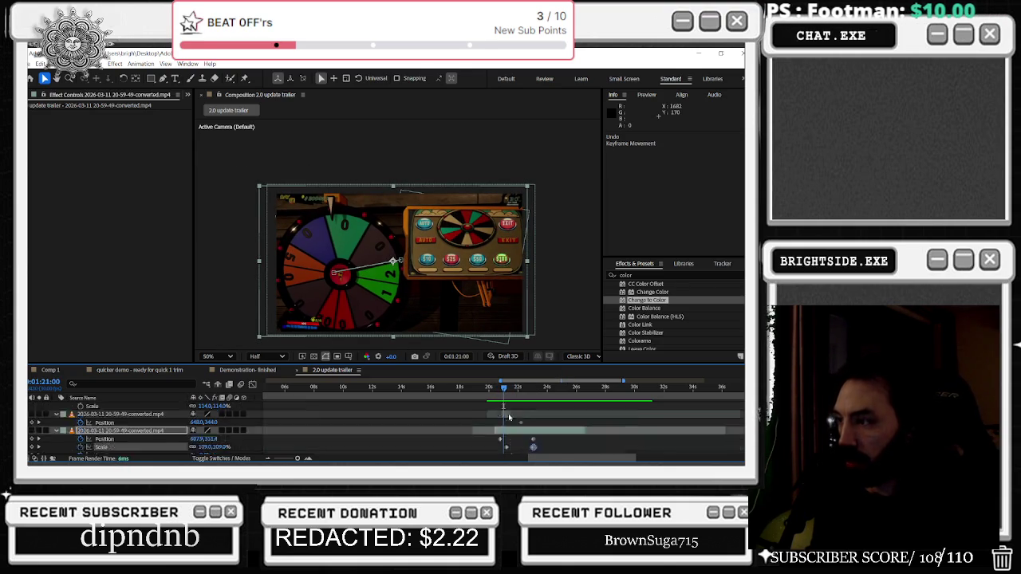
{"action": "scroll", "coordinate": [526, 438], "scroll_direction": "up", "scroll_amount": 2}
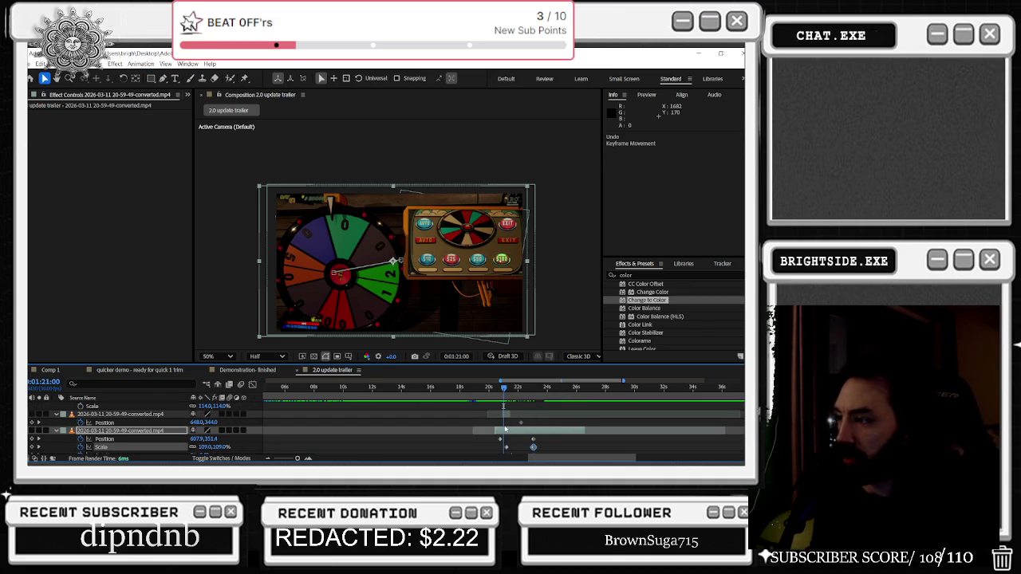
{"action": "scroll", "coordinate": [504, 429], "scroll_direction": "down", "scroll_amount": 2}
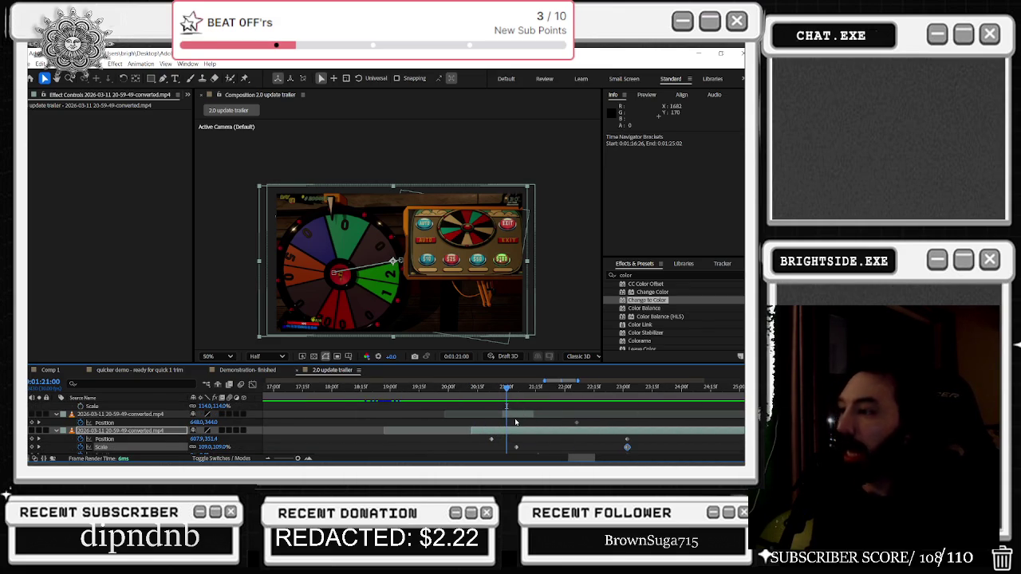
Zoom the timeline, select the upper 20-59-49 wheel layer and set the time to 1:21:02
{"action": "key", "text": "u"}
{"action": "scroll", "coordinate": [232, 418], "scroll_direction": "up", "scroll_amount": 2}
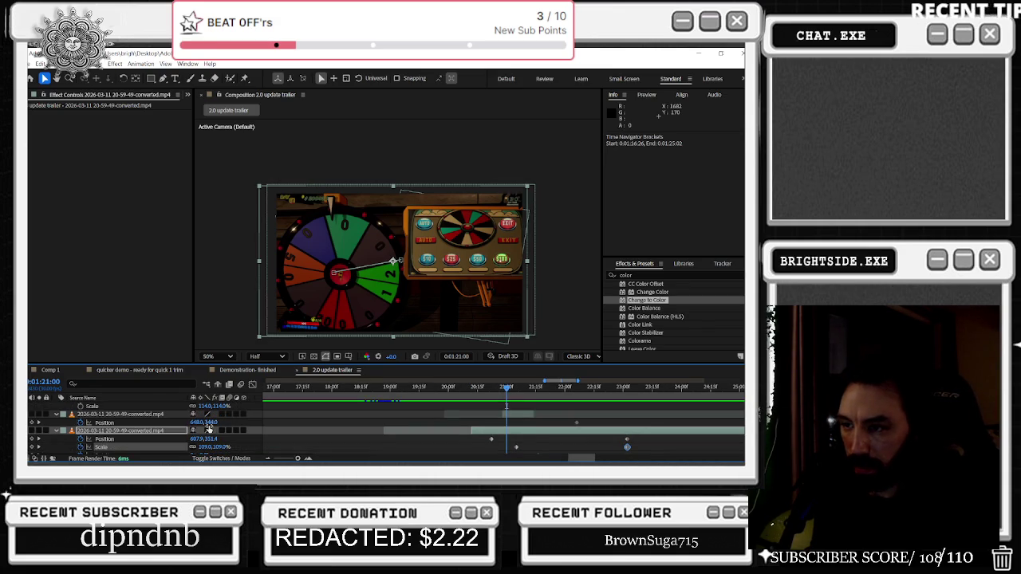
{"action": "scroll", "coordinate": [431, 407], "scroll_direction": "down", "scroll_amount": 2}
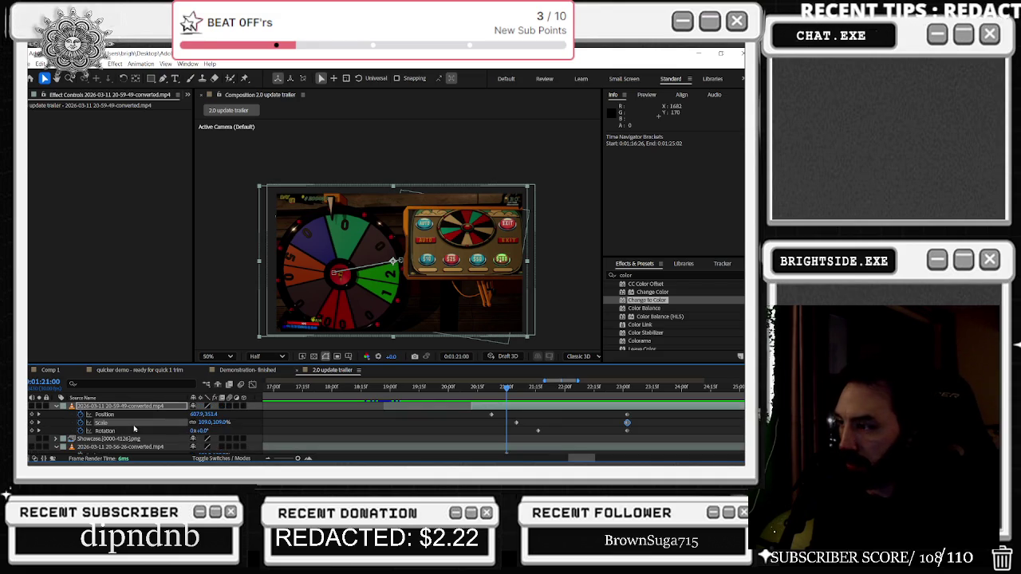
{"action": "scroll", "coordinate": [239, 419], "scroll_direction": "up", "scroll_amount": 2}
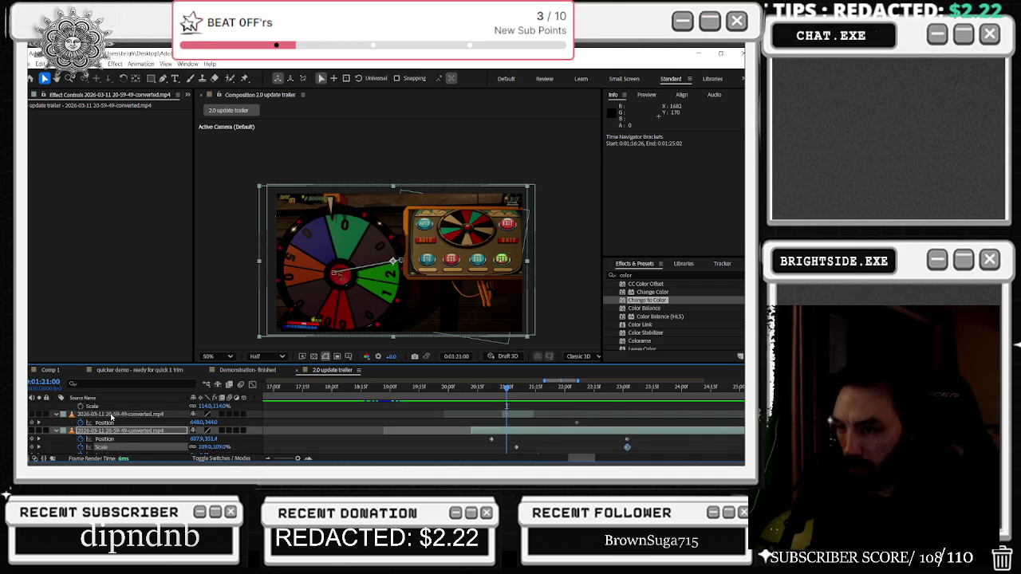
{"action": "left_click", "coordinate": [106, 415]}
{"action": "key", "text": "u"}
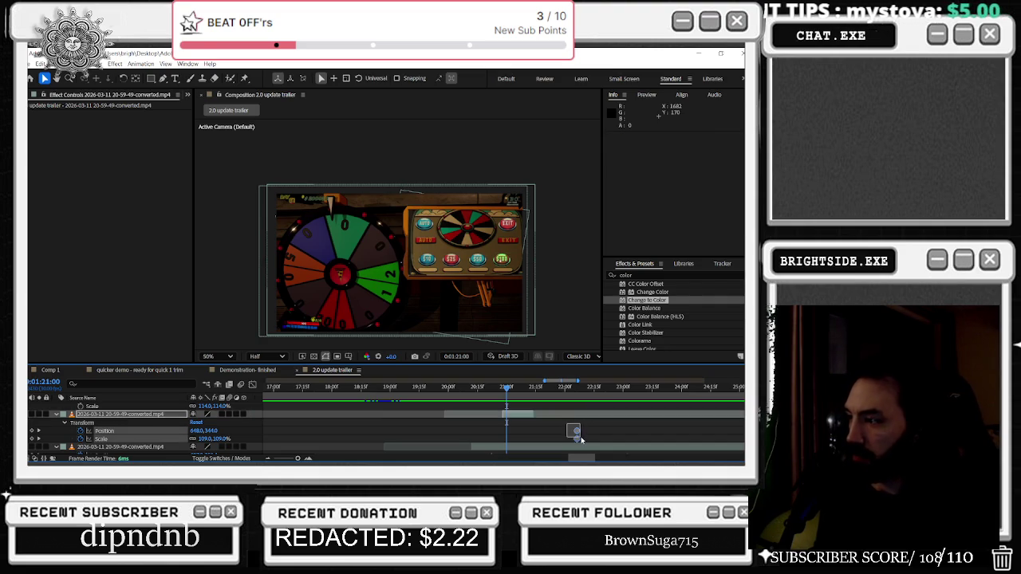
{"action": "scroll", "coordinate": [559, 435], "scroll_direction": "down", "scroll_amount": 1}
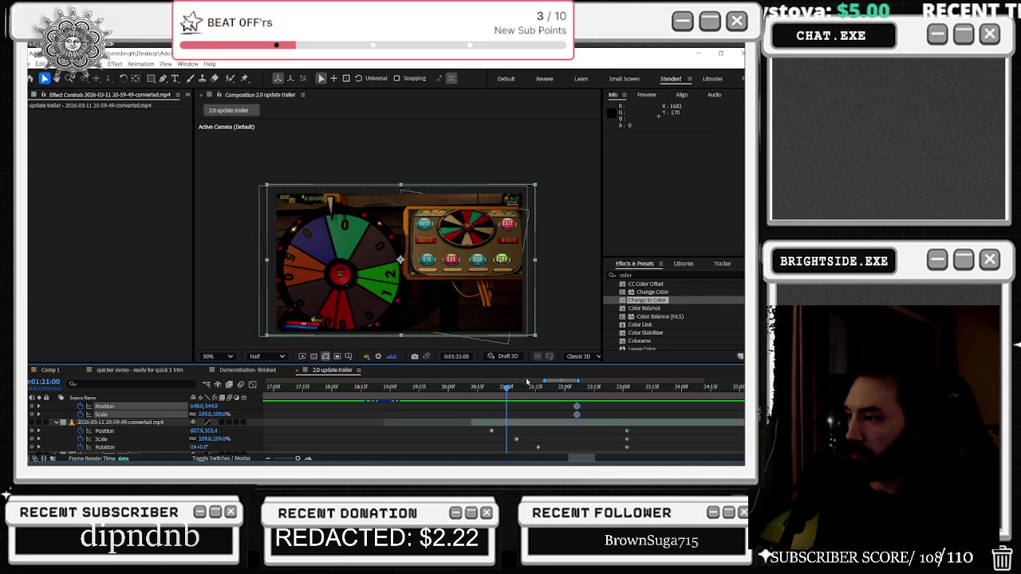
{"action": "scroll", "coordinate": [529, 412], "scroll_direction": "up", "scroll_amount": 1}
{"action": "mouse_move", "coordinate": [512, 392]}
{"action": "left_mouse_down"}
{"action": "mouse_move", "coordinate": [523, 395]}
{"action": "mouse_move", "coordinate": [497, 390]}
{"action": "mouse_move", "coordinate": [511, 390]}
{"action": "left_mouse_up"}
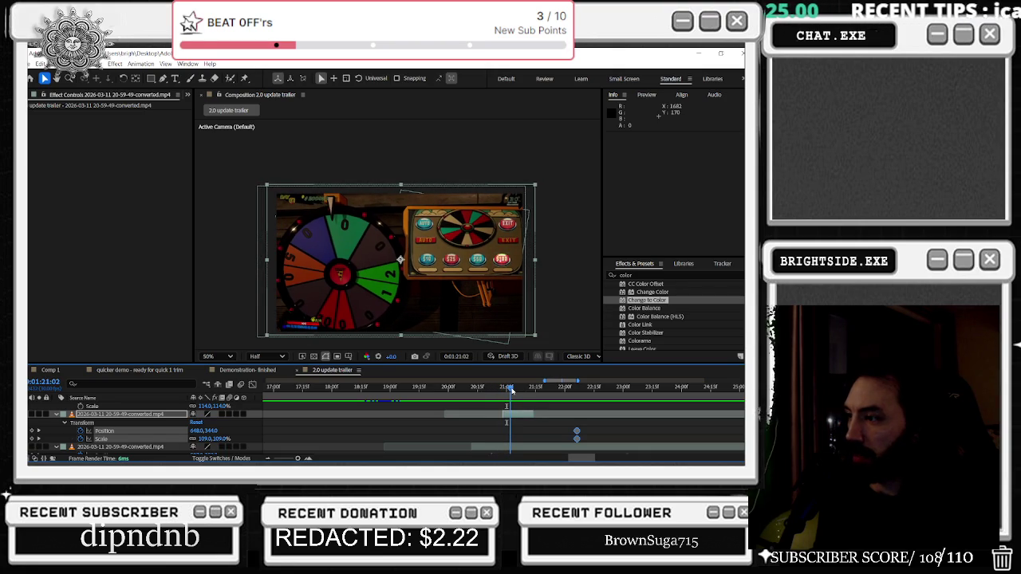
{"action": "left_click", "coordinate": [129, 415]}
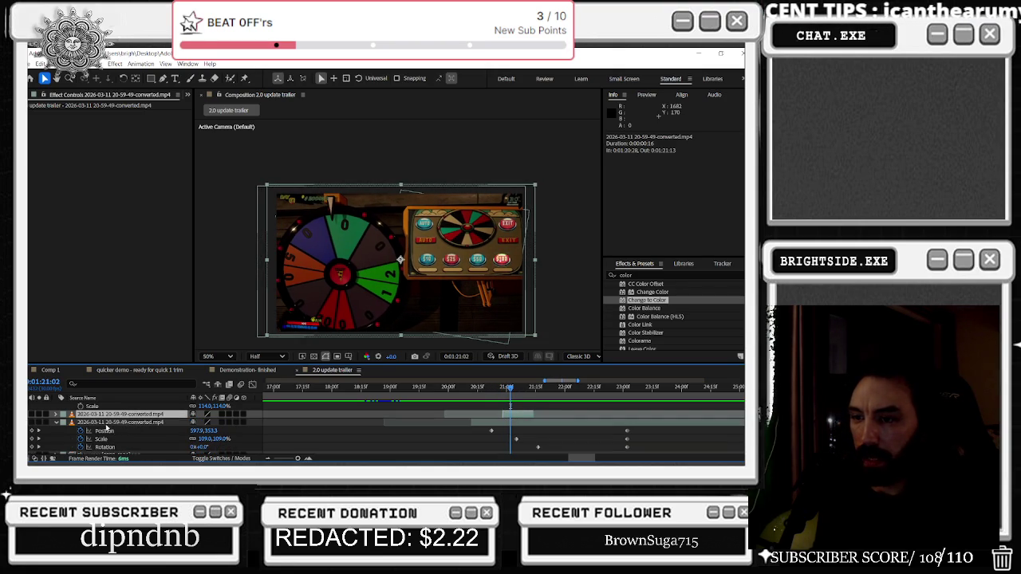
Scale the upper layer to 184% and slide its Position left across the frame
{"action": "key", "text": "s"}
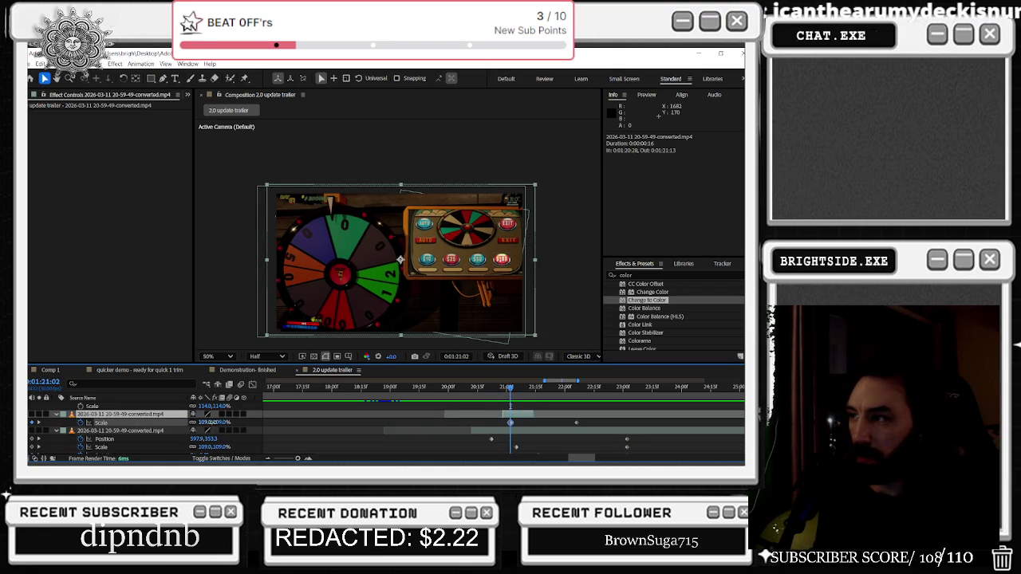
{"action": "left_click_drag", "start_coordinate": [213, 422], "coordinate": [238, 421]}
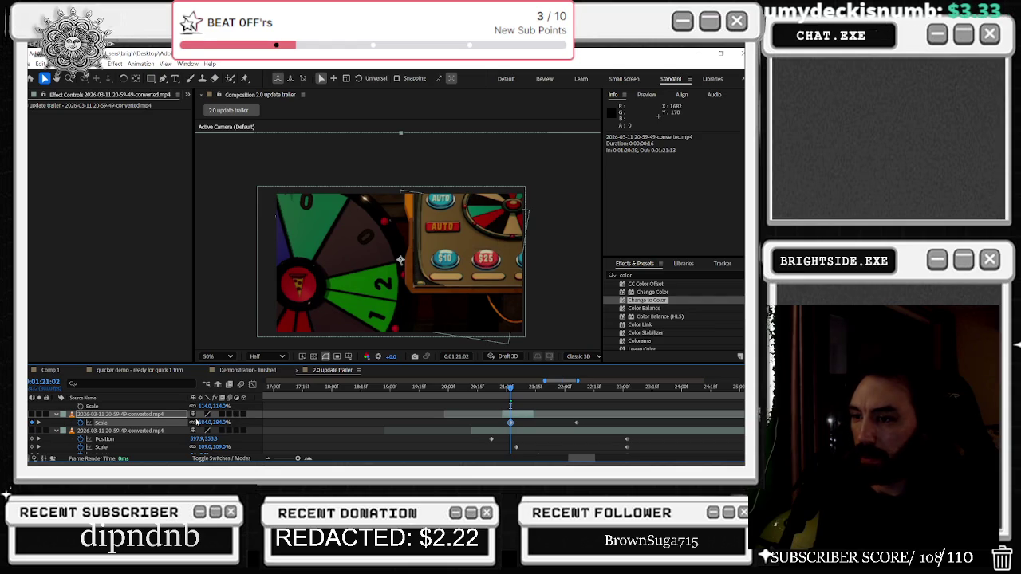
{"action": "key", "text": "p"}
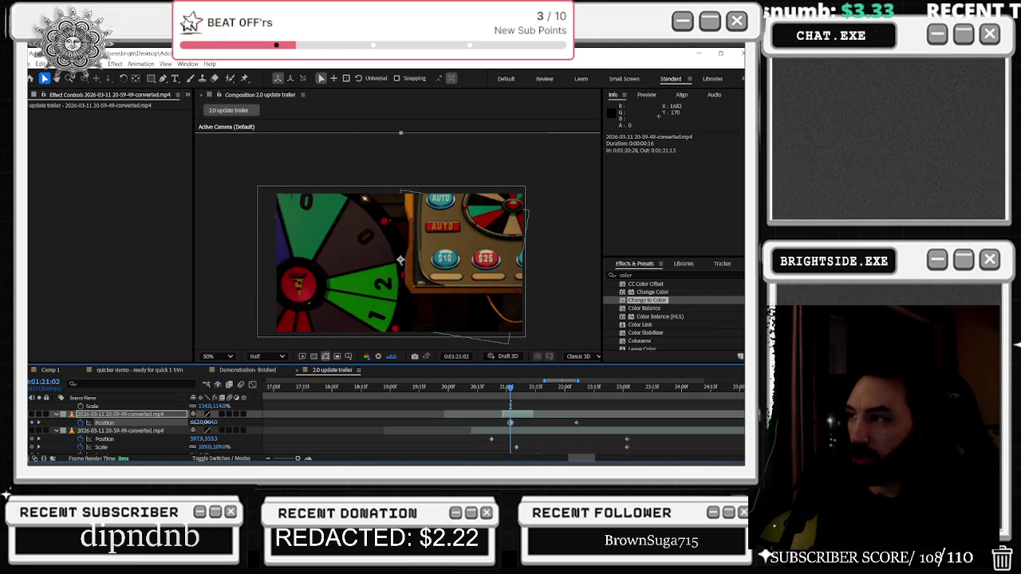
{"action": "mouse_move", "coordinate": [200, 422]}
{"action": "left_mouse_down"}
{"action": "mouse_move", "coordinate": [152, 422]}
{"action": "mouse_move", "coordinate": [227, 422]}
{"action": "left_mouse_up"}
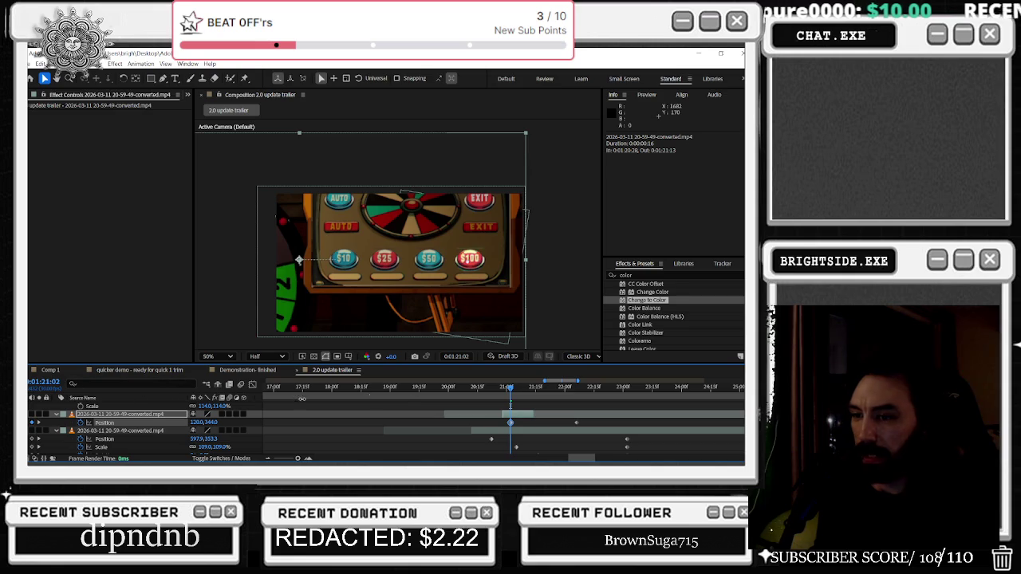
{"action": "key", "text": "p"}
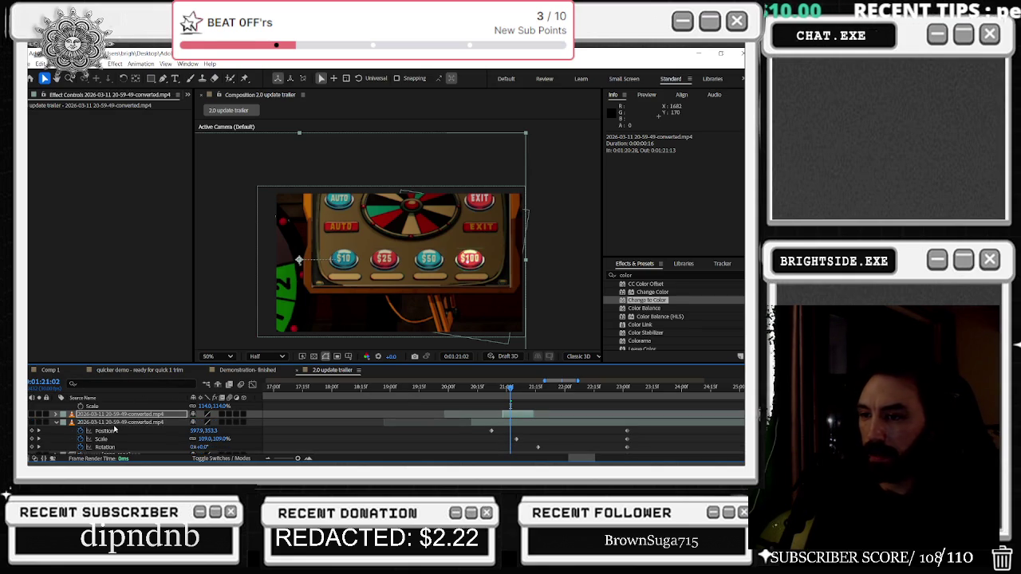
{"action": "key", "text": "u"}
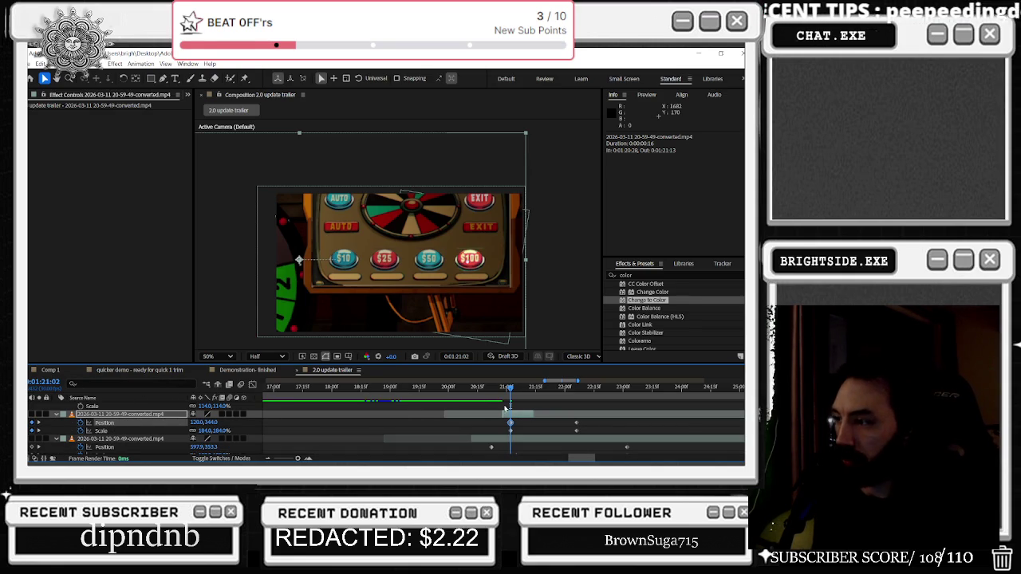
Scrub through the wheel clip to the zoomed slot-machine frame near 1:21:12
{"action": "scroll", "coordinate": [415, 416], "scroll_direction": "down", "scroll_amount": 1}
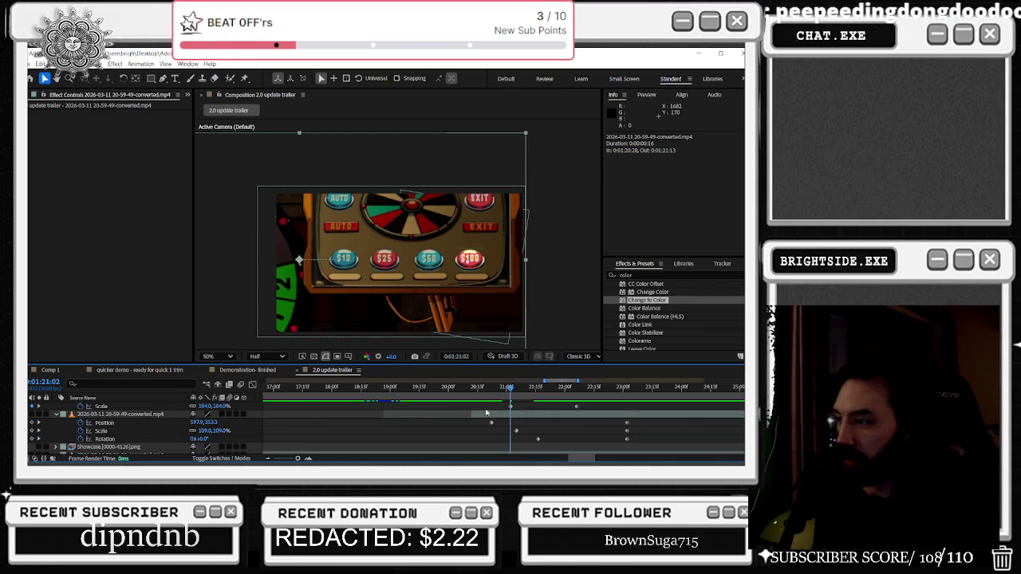
{"action": "scroll", "coordinate": [491, 421], "scroll_direction": "up", "scroll_amount": 1}
{"action": "mouse_move", "coordinate": [509, 388]}
{"action": "left_mouse_down"}
{"action": "mouse_move", "coordinate": [475, 388]}
{"action": "mouse_move", "coordinate": [504, 388]}
{"action": "left_mouse_up"}
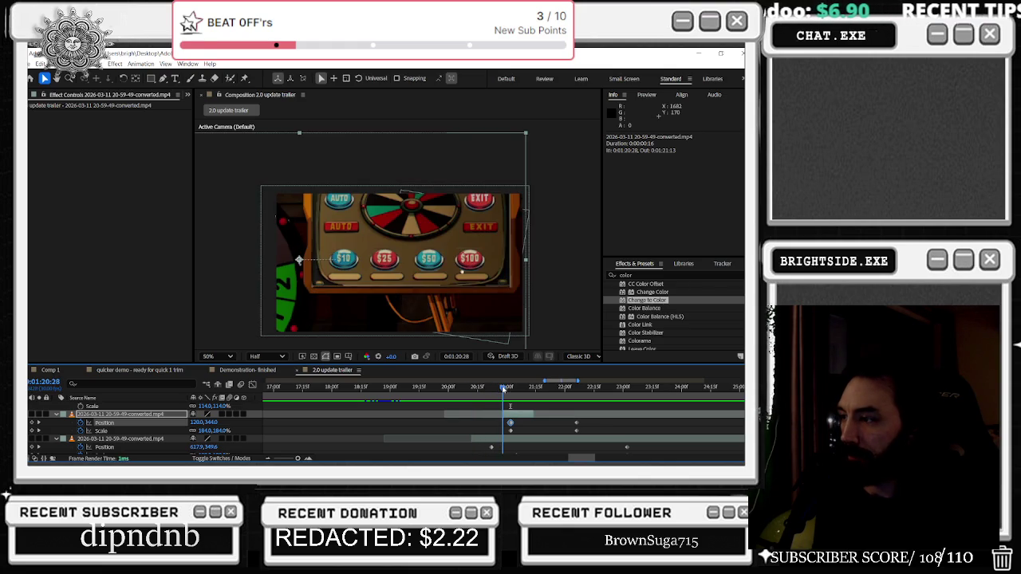
{"action": "left_click_drag", "start_coordinate": [486, 388], "coordinate": [466, 389]}
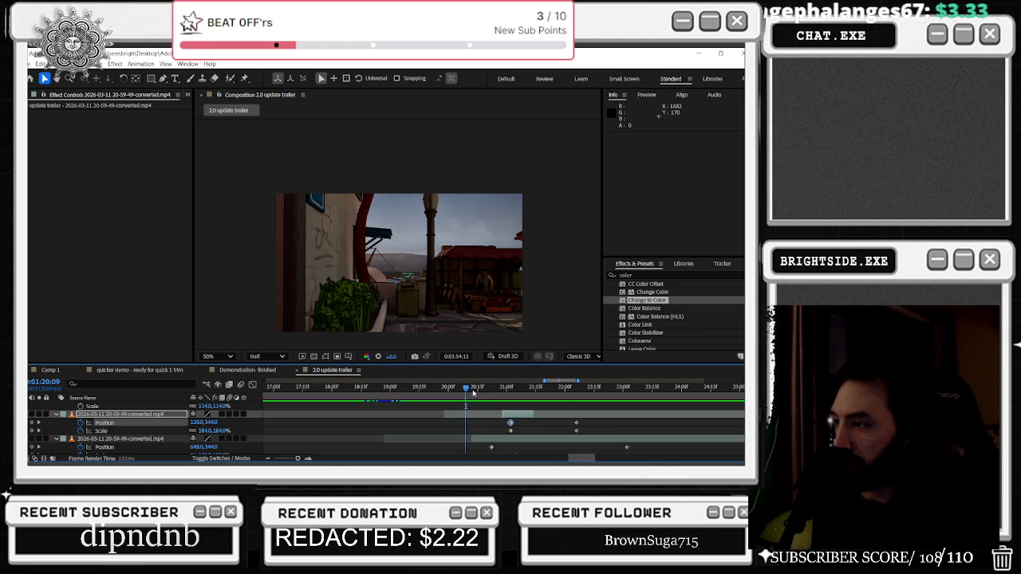
{"action": "left_click", "coordinate": [483, 391]}
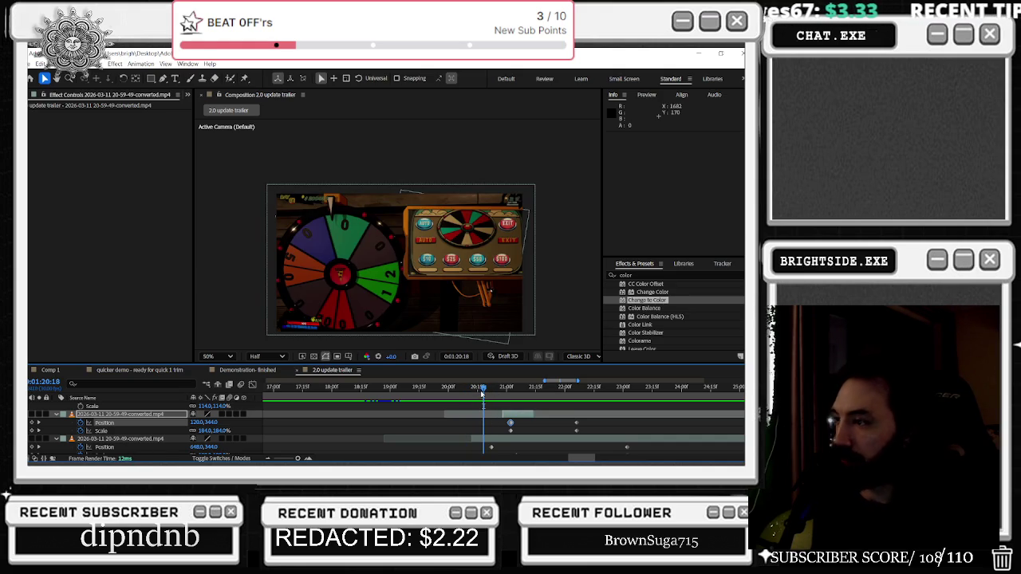
{"action": "mouse_move", "coordinate": [483, 392]}
{"action": "left_mouse_down"}
{"action": "mouse_move", "coordinate": [541, 403]}
{"action": "mouse_move", "coordinate": [577, 429]}
{"action": "mouse_move", "coordinate": [539, 422]}
{"action": "left_mouse_up"}
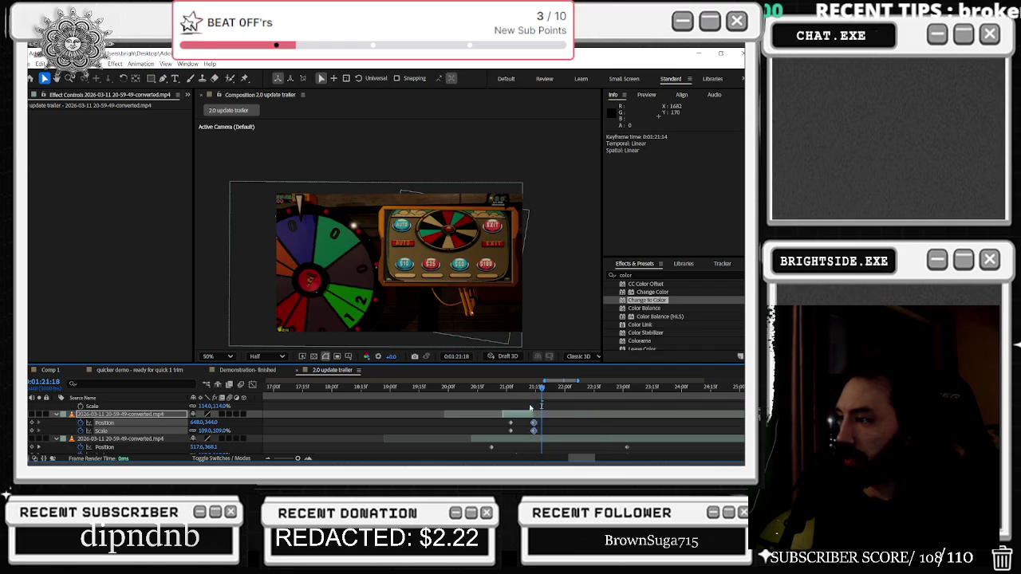
{"action": "left_click", "coordinate": [467, 387]}
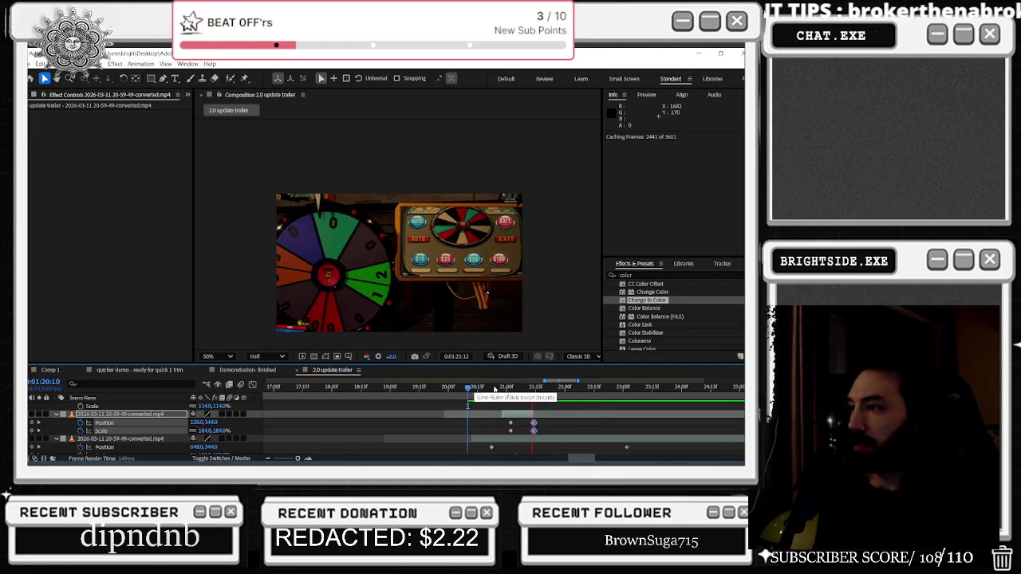
Move the Position and Scale zoom keyframes later to 1:21:24
{"action": "scroll", "coordinate": [479, 411], "scroll_direction": "right", "scroll_amount": 3}
{"action": "scroll", "coordinate": [439, 412], "scroll_direction": "right", "scroll_amount": 3}
{"action": "scroll", "coordinate": [399, 412], "scroll_direction": "right", "scroll_amount": 3}
{"action": "scroll", "coordinate": [359, 414], "scroll_direction": "right", "scroll_amount": 3}
{"action": "scroll", "coordinate": [351, 412], "scroll_direction": "left", "scroll_amount": 2}
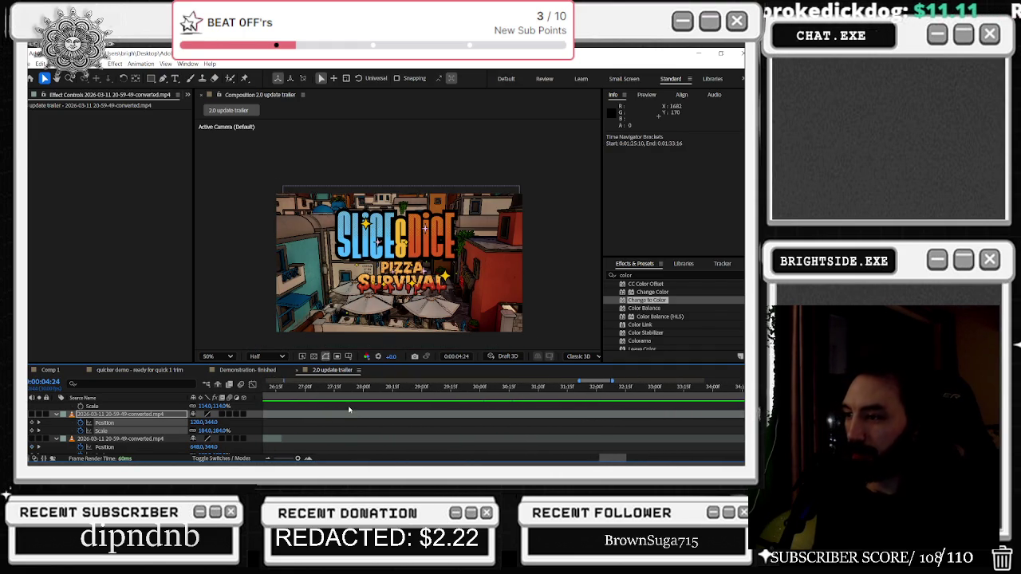
{"action": "scroll", "coordinate": [351, 407], "scroll_direction": "left", "scroll_amount": 2}
{"action": "scroll", "coordinate": [351, 406], "scroll_direction": "left", "scroll_amount": 2}
{"action": "scroll", "coordinate": [399, 412], "scroll_direction": "left", "scroll_amount": 2}
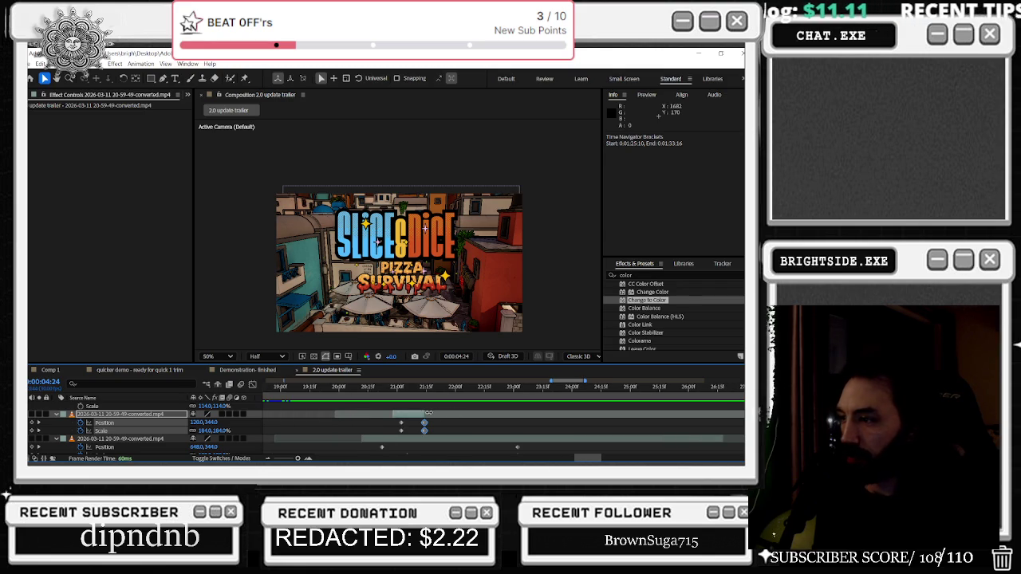
{"action": "left_click", "coordinate": [430, 413]}
{"action": "left_click", "coordinate": [424, 431]}
{"action": "left_click_drag", "start_coordinate": [426, 431], "coordinate": [445, 429]}
Paste the copied Position 648, 344 and Scale 109% keyframes at 1:20:28
{"action": "left_click_drag", "start_coordinate": [358, 388], "coordinate": [394, 401]}
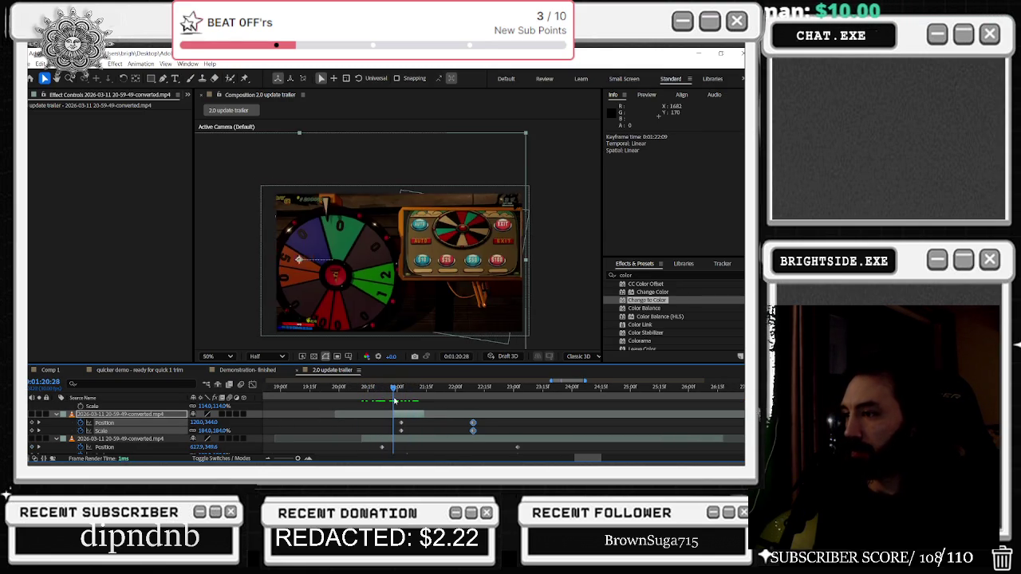
{"action": "key", "text": "ctrl+v"}
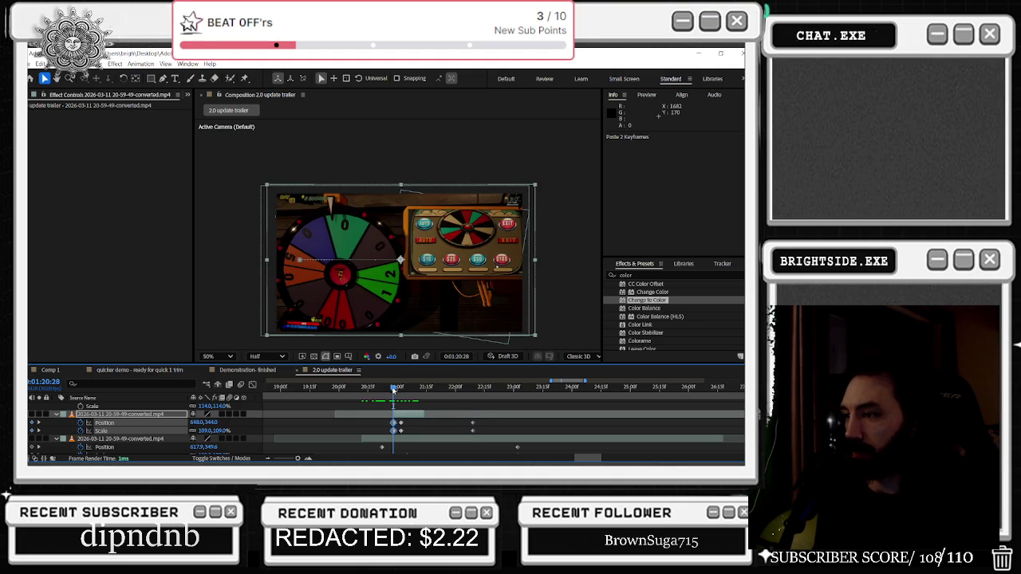
{"action": "left_click", "coordinate": [404, 426]}
{"action": "left_click_drag", "start_coordinate": [409, 421], "coordinate": [400, 432]}
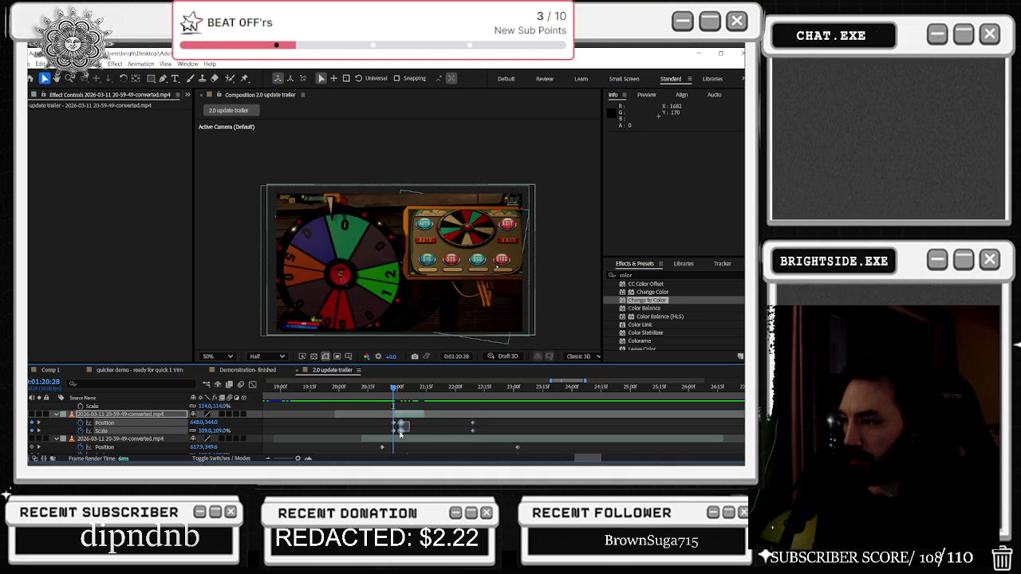
{"action": "left_click_drag", "start_coordinate": [394, 391], "coordinate": [413, 417]}
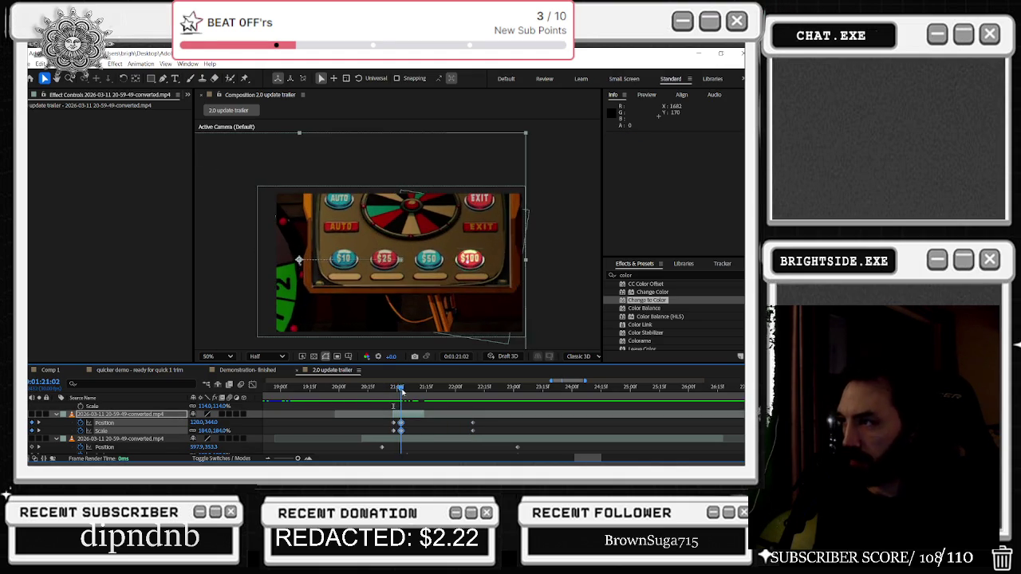
Time-stretch the slot-machine clip with a stretch factor of 120
{"action": "right_click", "coordinate": [413, 417]}
{"action": "mouse_move", "coordinate": [435, 213]}
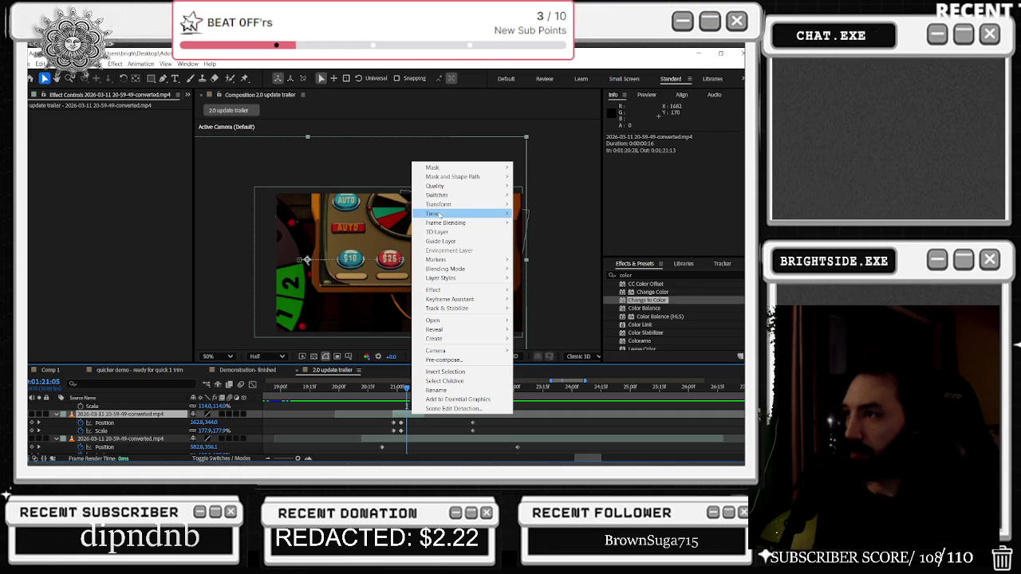
{"action": "left_click", "coordinate": [588, 232]}
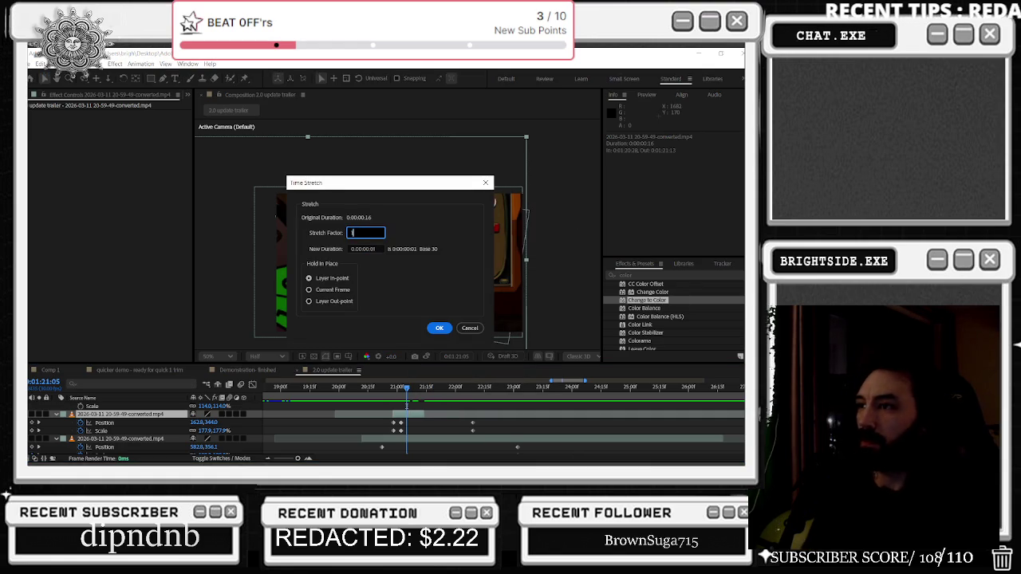
{"action": "type", "text": "20"}
{"action": "key", "text": "Return"}
Shift the zoom and Rotation keyframes earlier around 1:21:17
{"action": "mouse_move", "coordinate": [430, 423]}
{"action": "left_mouse_down"}
{"action": "mouse_move", "coordinate": [399, 435]}
{"action": "mouse_move", "coordinate": [410, 423]}
{"action": "left_mouse_up"}
{"action": "left_click", "coordinate": [394, 388]}
{"action": "left_click_drag", "start_coordinate": [393, 388], "coordinate": [429, 393]}
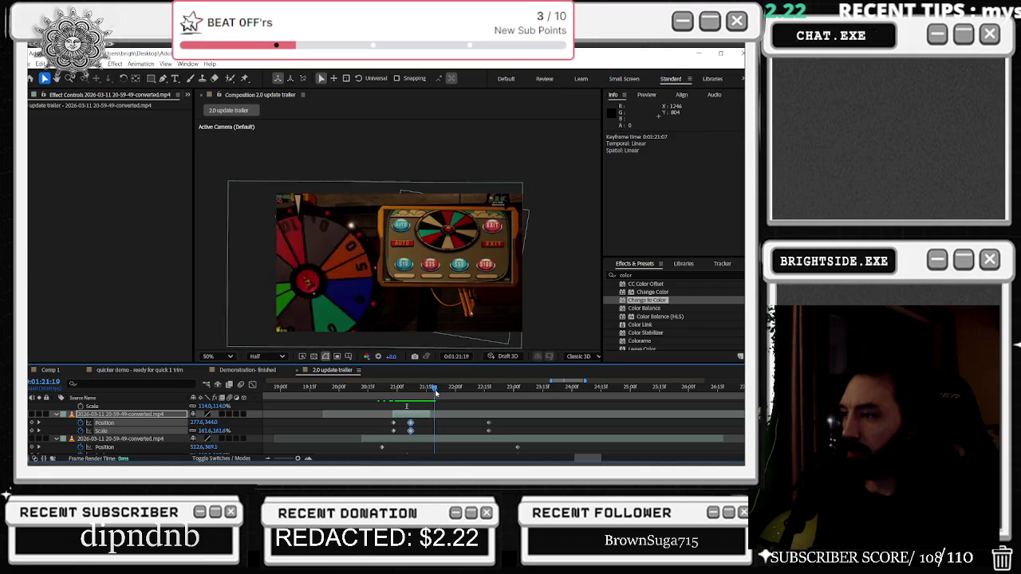
{"action": "left_click_drag", "start_coordinate": [429, 393], "coordinate": [430, 394]}
{"action": "scroll", "coordinate": [437, 449], "scroll_direction": "down", "scroll_amount": 2}
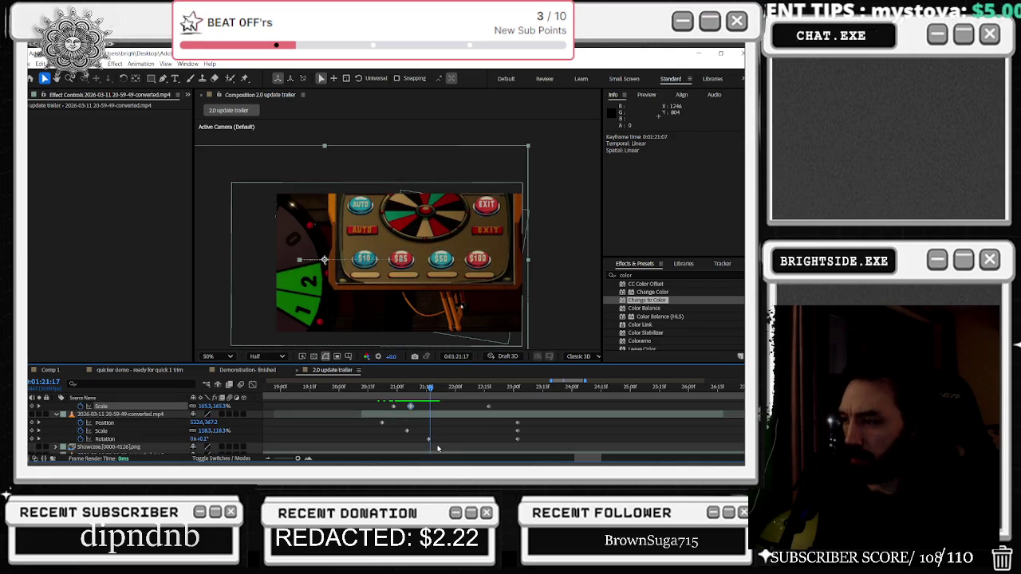
{"action": "left_click_drag", "start_coordinate": [429, 439], "coordinate": [398, 439]}
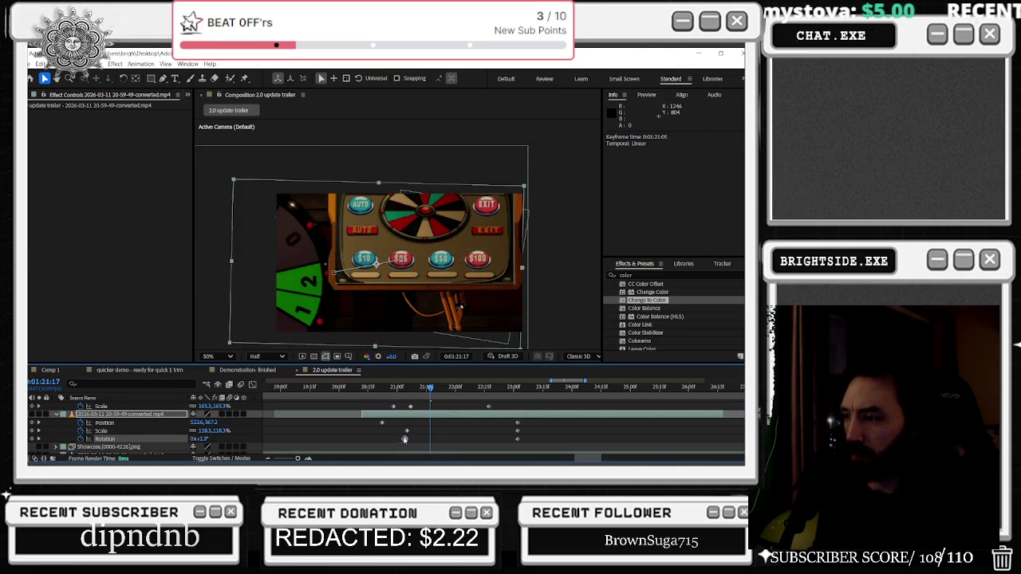
{"action": "mouse_move", "coordinate": [508, 421]}
{"action": "left_mouse_down"}
{"action": "mouse_move", "coordinate": [522, 443]}
{"action": "mouse_move", "coordinate": [425, 428]}
{"action": "left_mouse_up"}
{"action": "mouse_move", "coordinate": [429, 389]}
{"action": "left_mouse_down"}
{"action": "mouse_move", "coordinate": [365, 391]}
{"action": "mouse_move", "coordinate": [459, 398]}
{"action": "mouse_move", "coordinate": [377, 444]}
{"action": "left_mouse_up"}
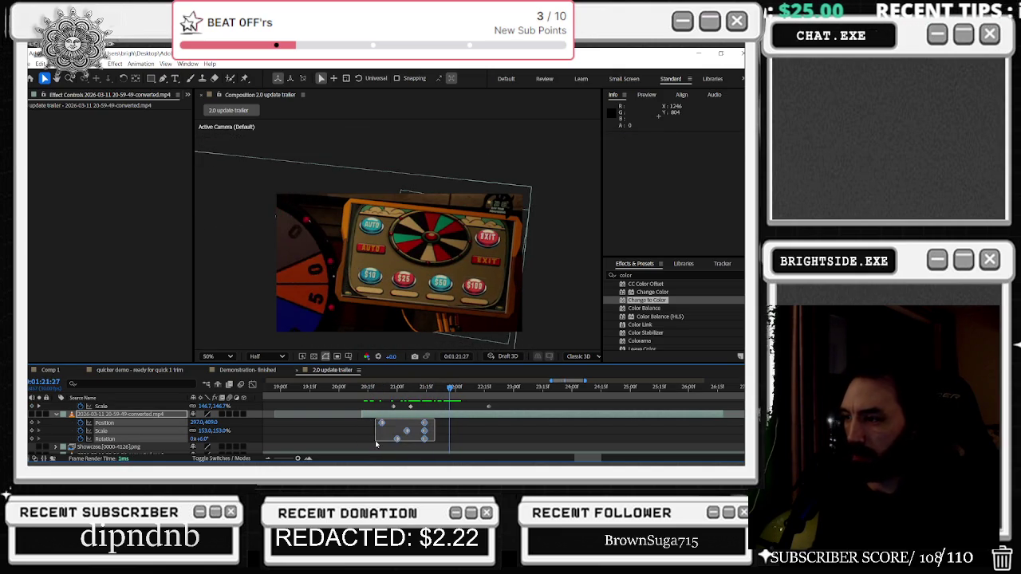
Delete the lower layer's Position, Scale and Rotation keyframes at 1:20:19
{"action": "scroll", "coordinate": [416, 433], "scroll_direction": "up", "scroll_amount": 2}
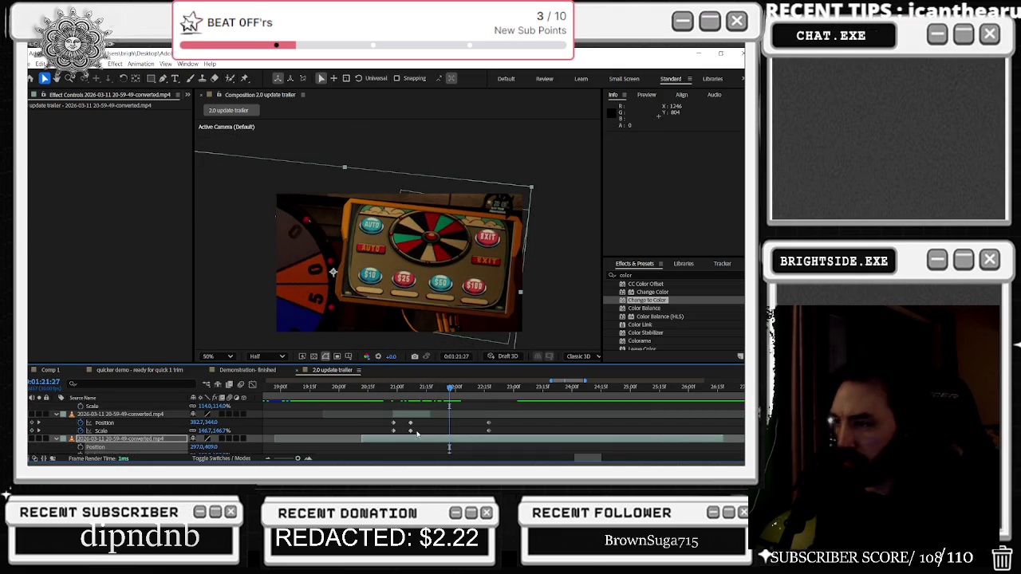
{"action": "key", "text": "ctrl+z"}
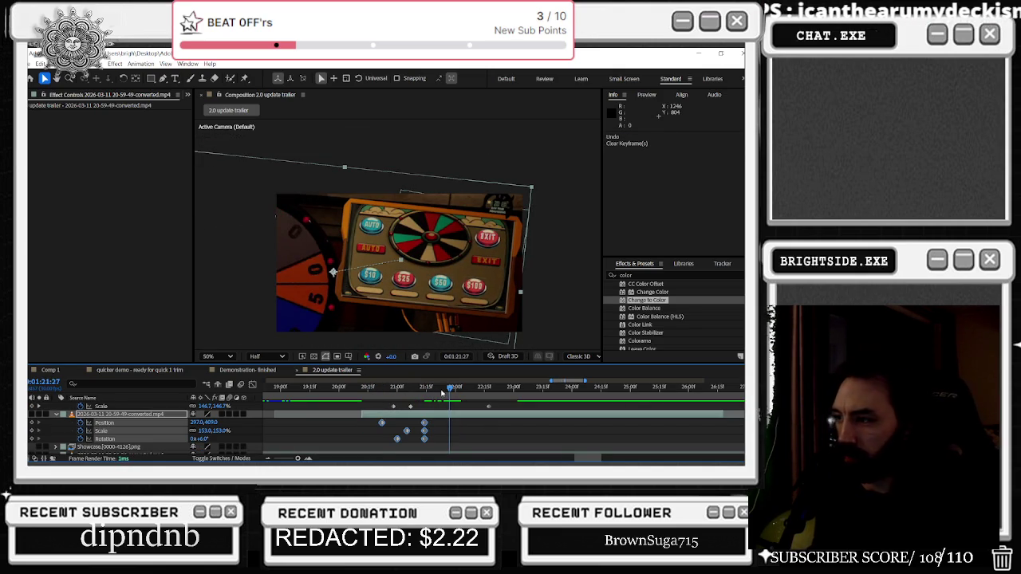
{"action": "left_click", "coordinate": [373, 389]}
{"action": "key", "text": "Delete"}
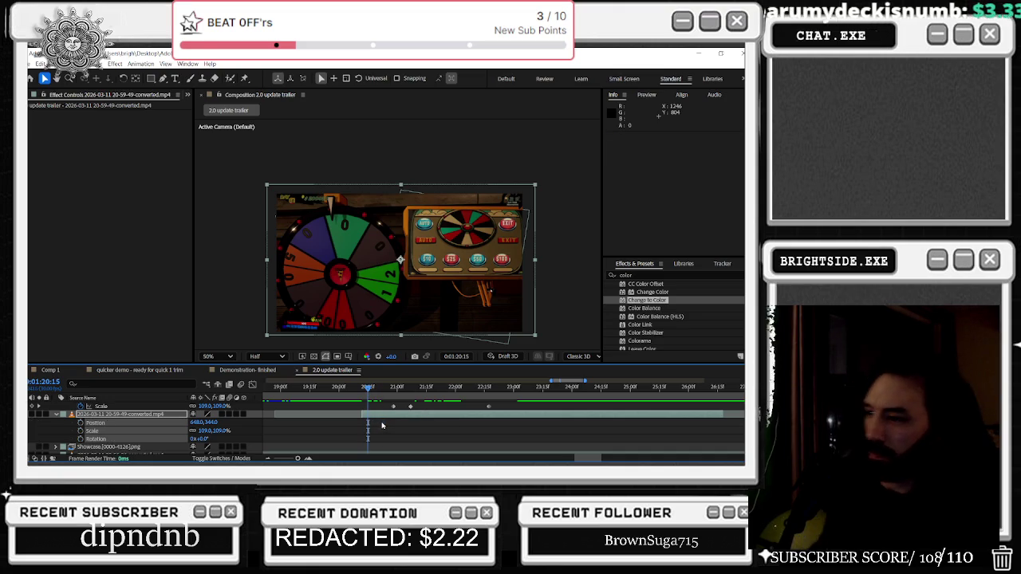
{"action": "left_click_drag", "start_coordinate": [398, 390], "coordinate": [454, 389]}
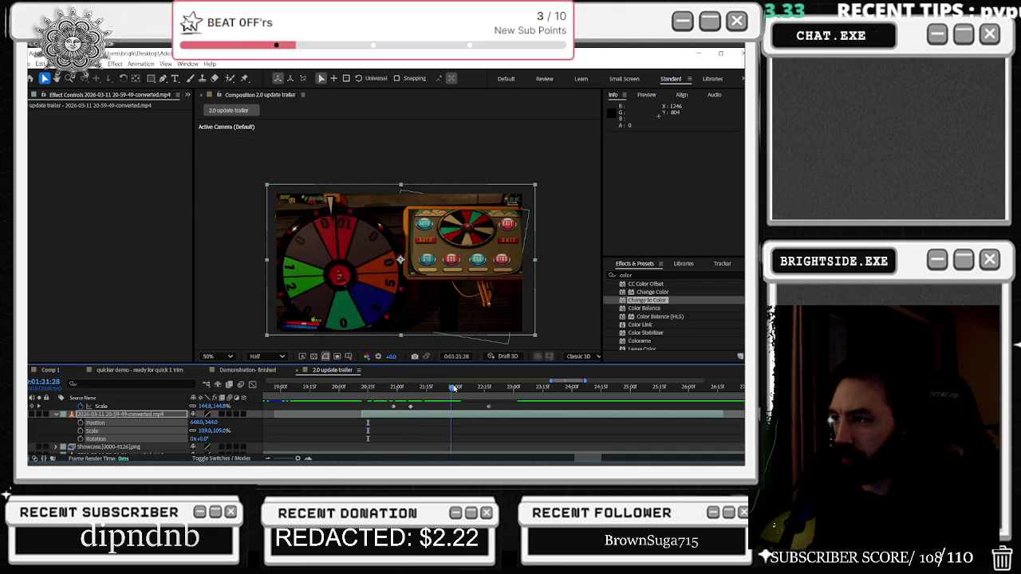
Copy the upper clip's Position and Scale keyframes and paste them near 1:21:00
{"action": "scroll", "coordinate": [454, 388], "scroll_direction": "up", "scroll_amount": 1}
{"action": "mouse_move", "coordinate": [406, 428]}
{"action": "left_mouse_down"}
{"action": "mouse_move", "coordinate": [388, 420]}
{"action": "mouse_move", "coordinate": [413, 433]}
{"action": "left_mouse_up"}
{"action": "key", "text": "ctrl+c"}
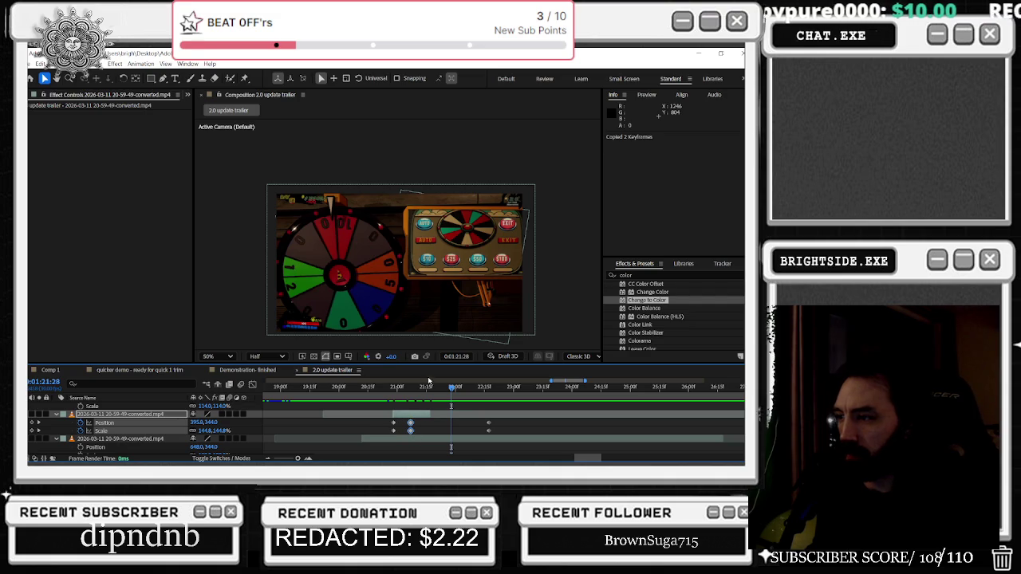
{"action": "left_click", "coordinate": [422, 389]}
{"action": "key", "text": "ctrl+v"}
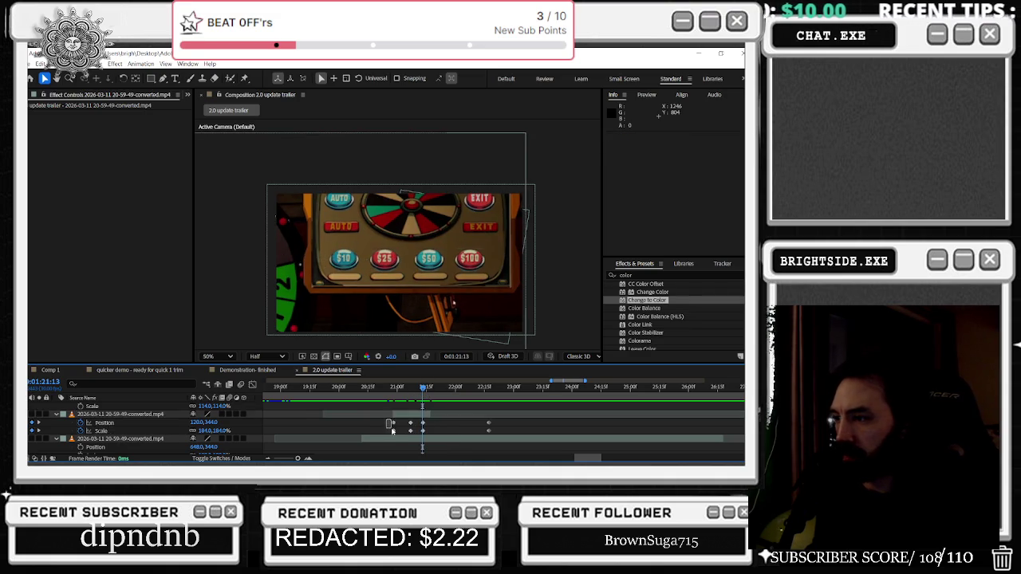
{"action": "left_click_drag", "start_coordinate": [427, 388], "coordinate": [398, 389]}
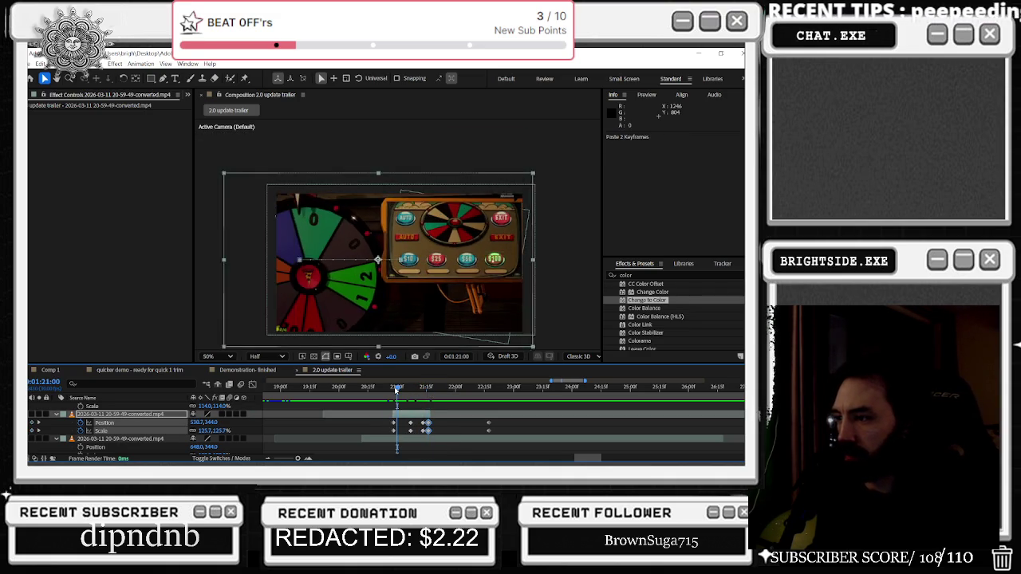
{"action": "key", "text": "o"}
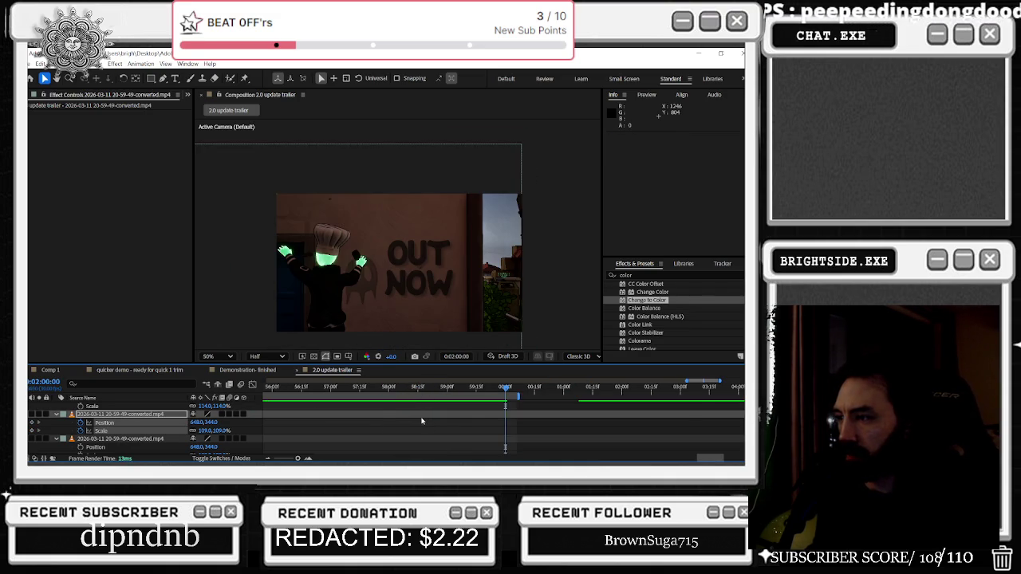
{"action": "key", "text": "minus"}
{"action": "left_click_drag", "start_coordinate": [412, 392], "coordinate": [381, 393]}
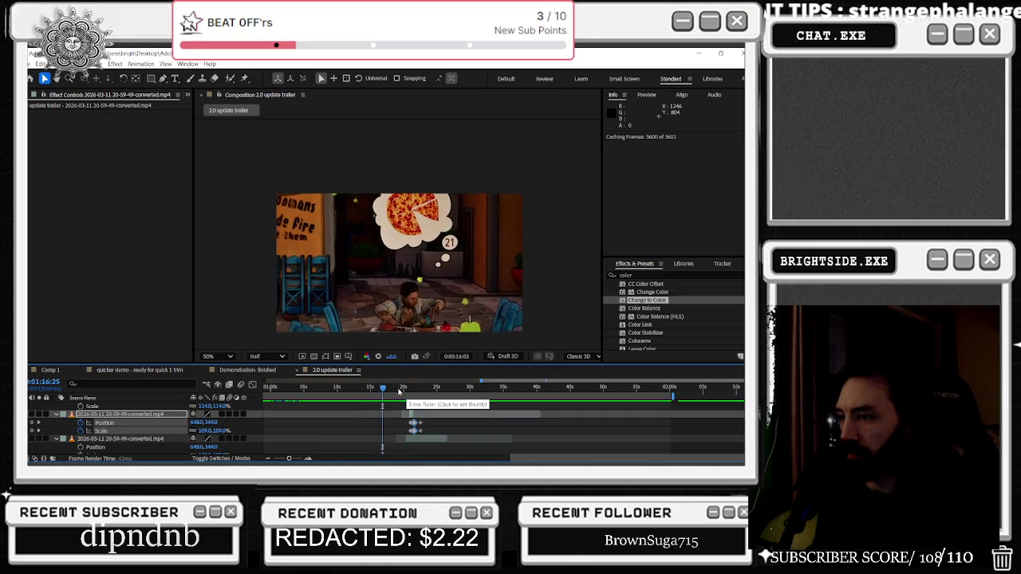
{"action": "key", "text": "minus"}
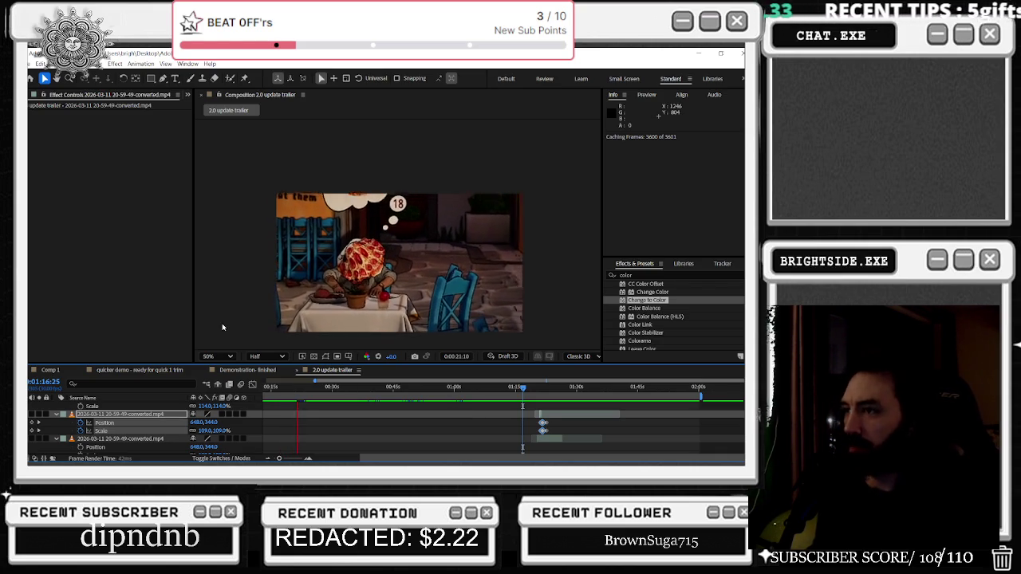
{"action": "key", "text": "space"}
{"action": "left_click_drag", "start_coordinate": [324, 388], "coordinate": [444, 397]}
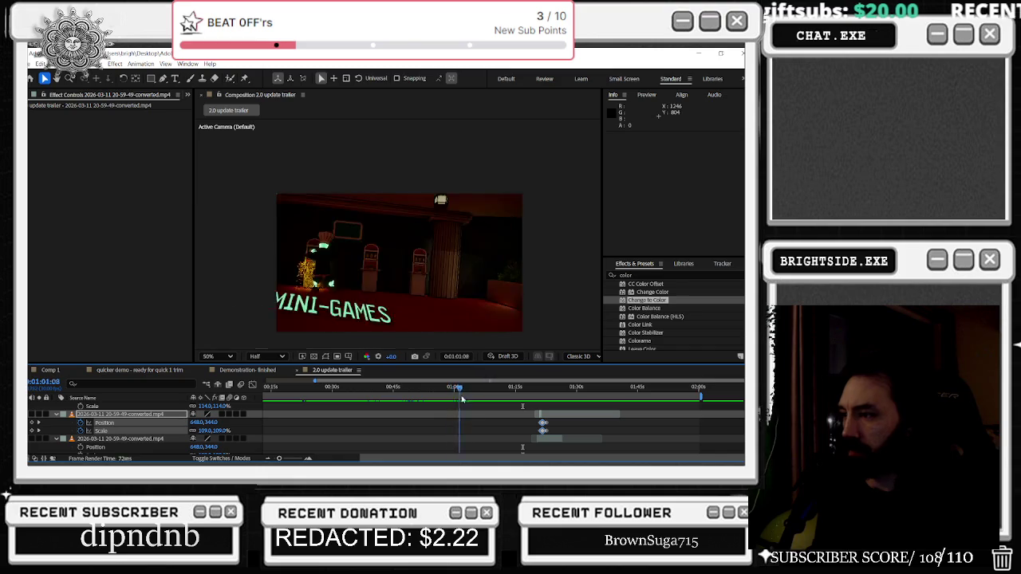
{"action": "left_click_drag", "start_coordinate": [444, 396], "coordinate": [517, 399]}
{"action": "key", "text": "space"}
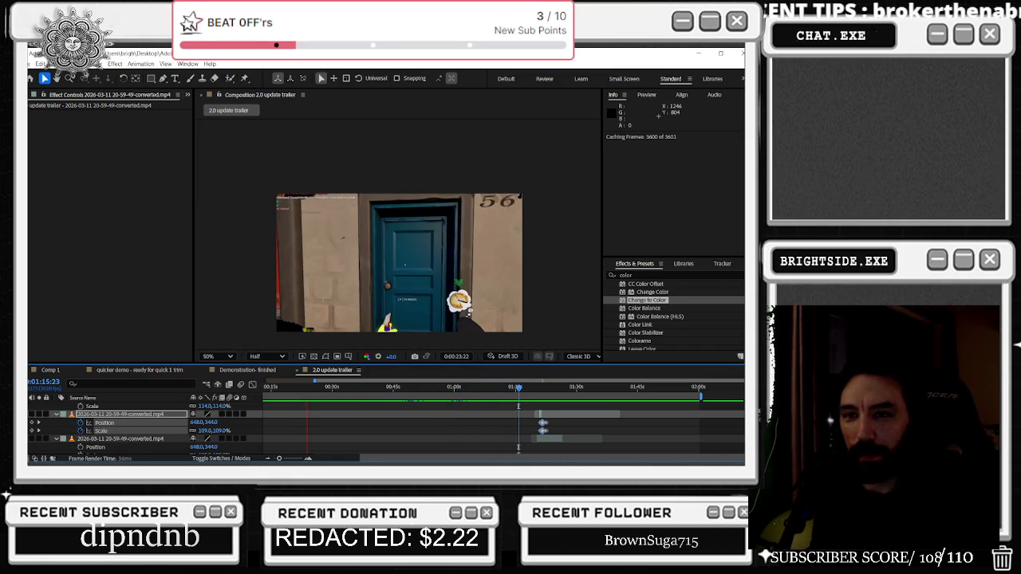
{"action": "key", "text": "space"}
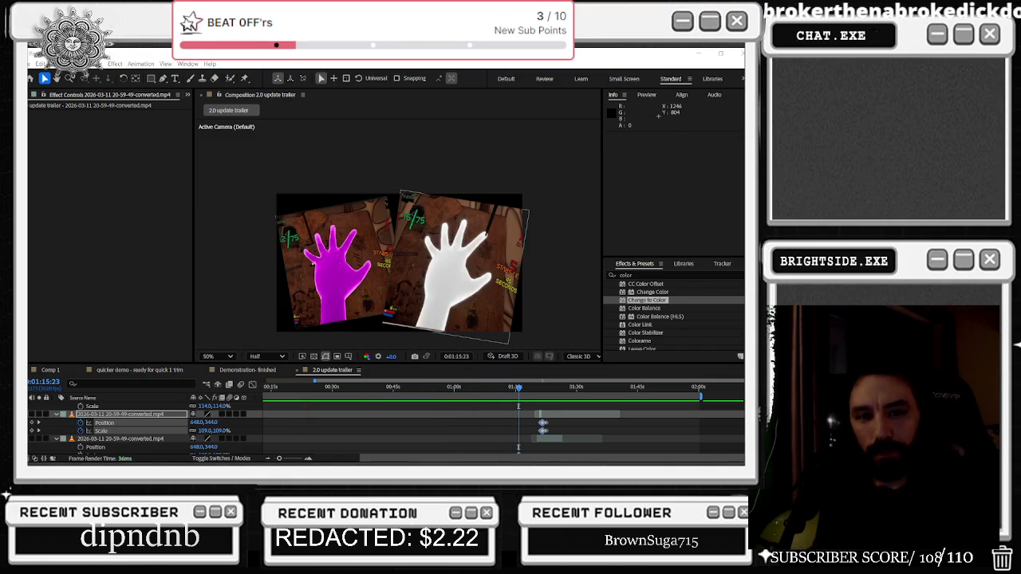
{"action": "left_click_drag", "start_coordinate": [521, 392], "coordinate": [551, 391]}
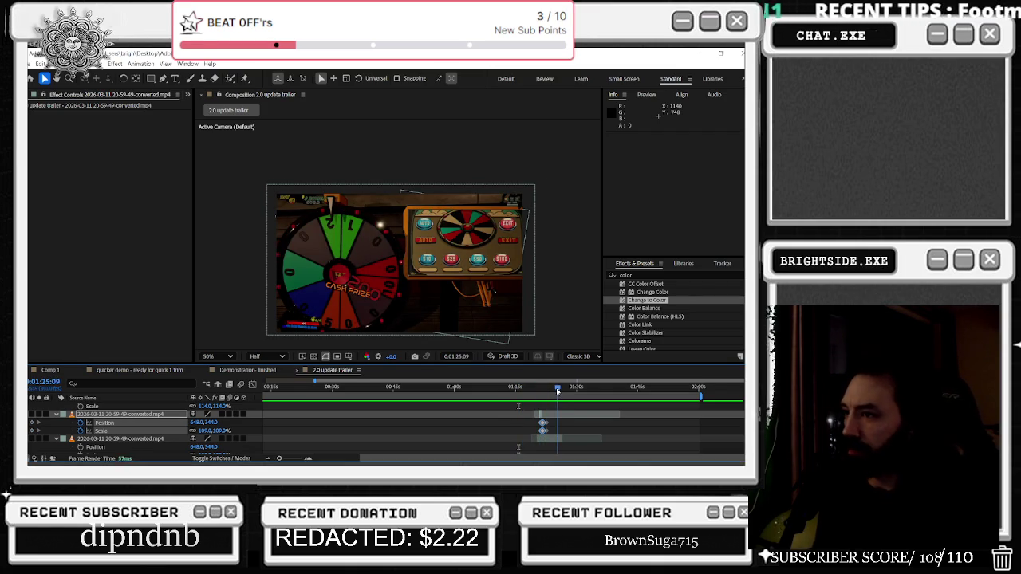
{"action": "mouse_move", "coordinate": [557, 391]}
{"action": "left_mouse_down"}
{"action": "mouse_move", "coordinate": [588, 403]}
{"action": "mouse_move", "coordinate": [491, 407]}
{"action": "mouse_move", "coordinate": [581, 418]}
{"action": "mouse_move", "coordinate": [416, 429]}
{"action": "mouse_move", "coordinate": [559, 460]}
{"action": "mouse_move", "coordinate": [533, 460]}
{"action": "left_mouse_up"}
{"action": "key", "text": "space"}
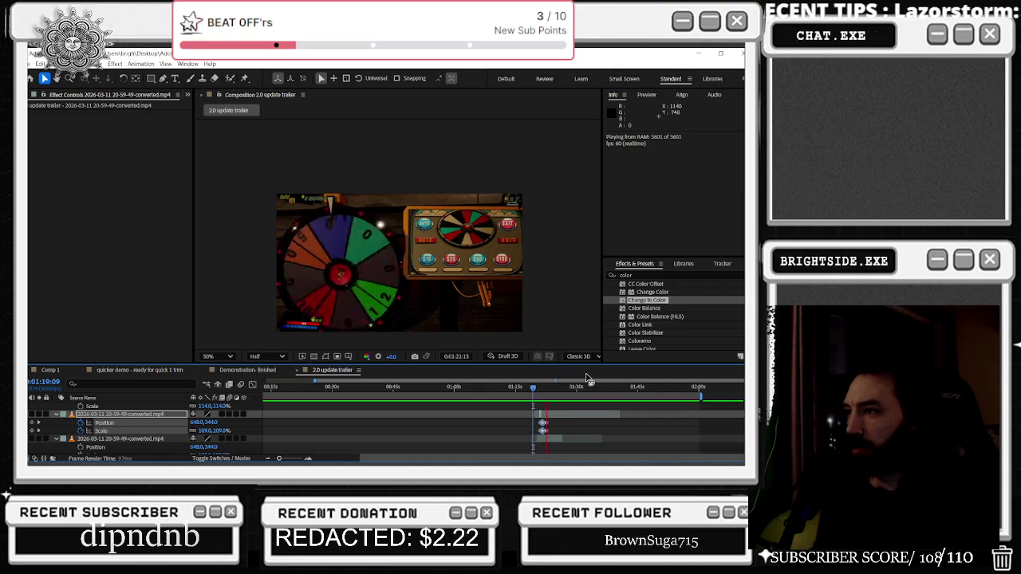
{"action": "scroll", "coordinate": [550, 411], "scroll_direction": "up", "scroll_amount": 5}
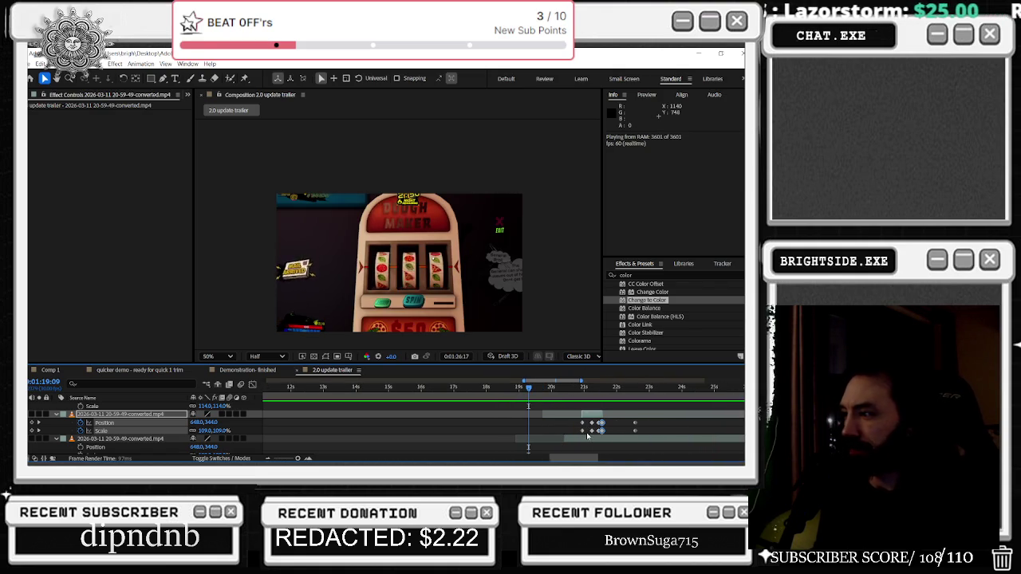
Delete the stray Position and Scale keyframes from the wheel clip
{"action": "scroll", "coordinate": [558, 427], "scroll_direction": "up", "scroll_amount": 5}
{"action": "left_click_drag", "start_coordinate": [550, 425], "coordinate": [567, 432]}
{"action": "key", "text": "Delete"}
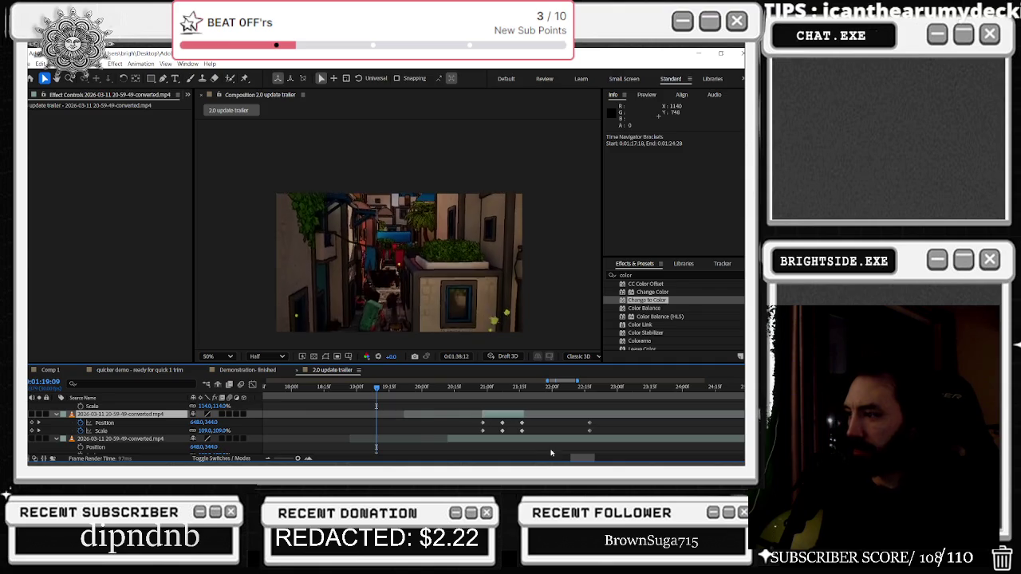
{"action": "scroll", "coordinate": [470, 414], "scroll_direction": "down", "scroll_amount": 3}
{"action": "left_click", "coordinate": [522, 388]}
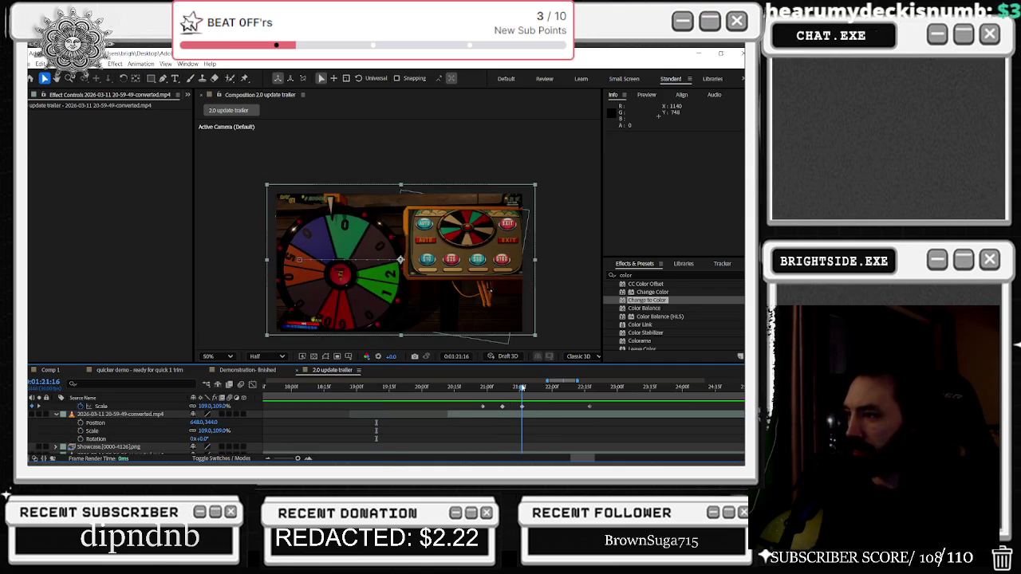
{"action": "left_click", "coordinate": [429, 388]}
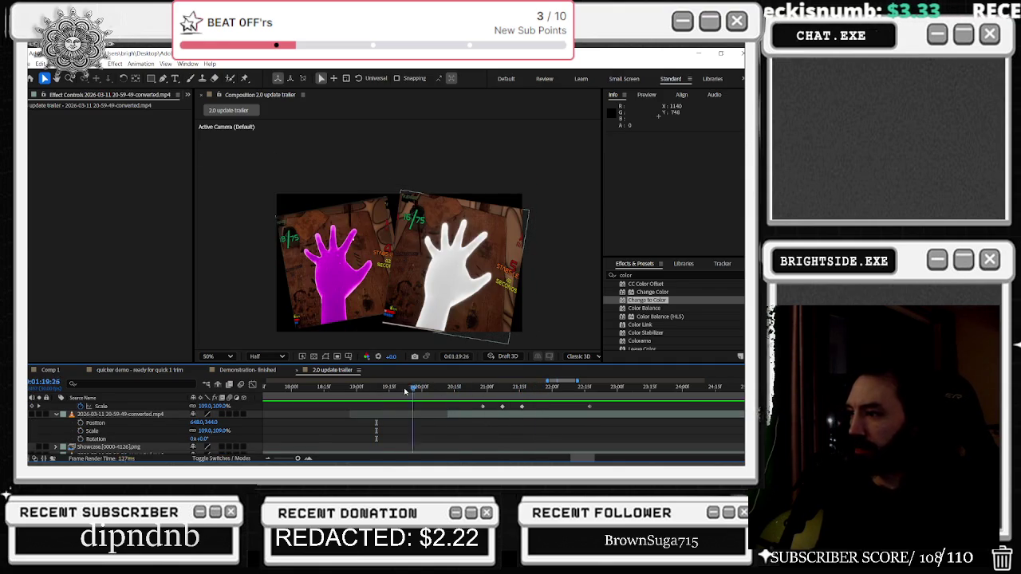
Move the remaining Position and Scale keyframes to 1:21:08 and preview the push-in
{"action": "key", "text": "space"}
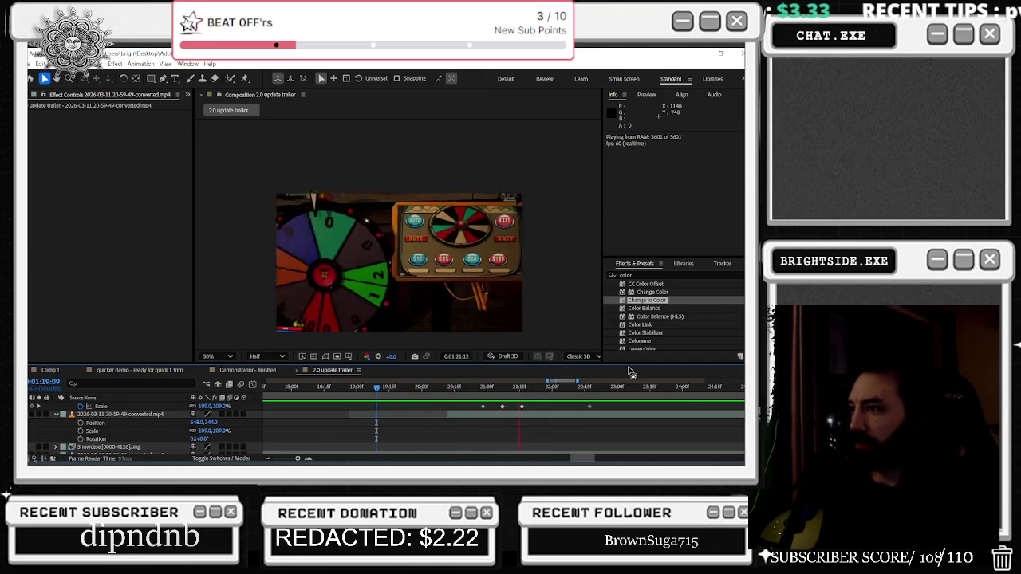
{"action": "left_click", "coordinate": [525, 411]}
{"action": "left_click", "coordinate": [523, 431]}
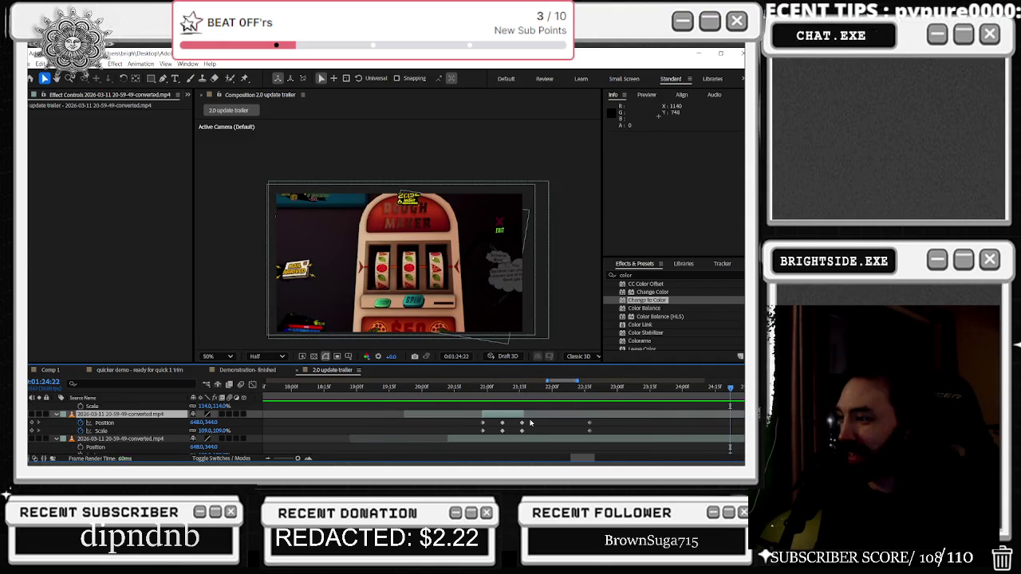
{"action": "left_click_drag", "start_coordinate": [531, 421], "coordinate": [488, 425]}
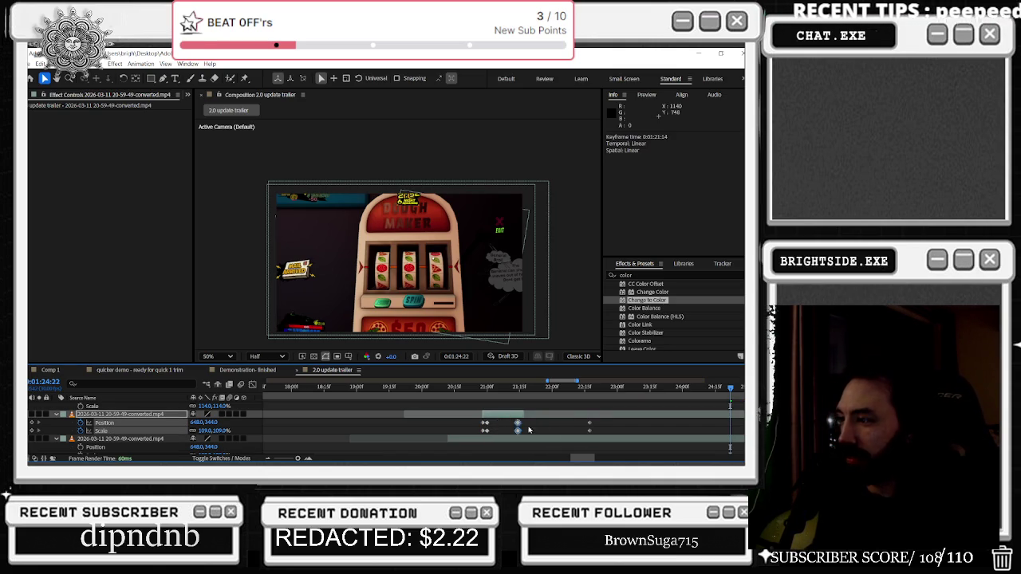
{"action": "left_click_drag", "start_coordinate": [488, 383], "coordinate": [323, 391]}
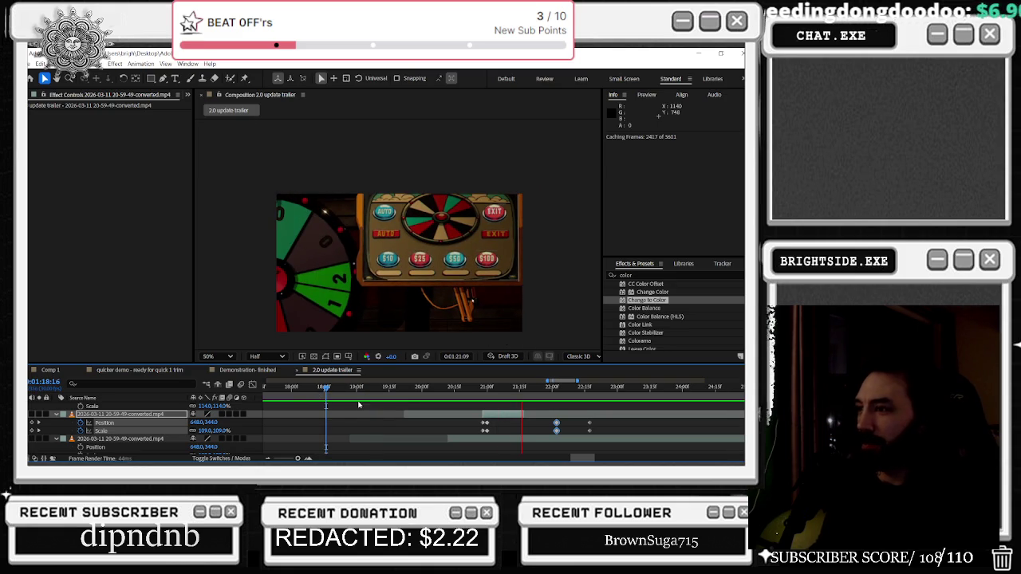
{"action": "left_click", "coordinate": [278, 390]}
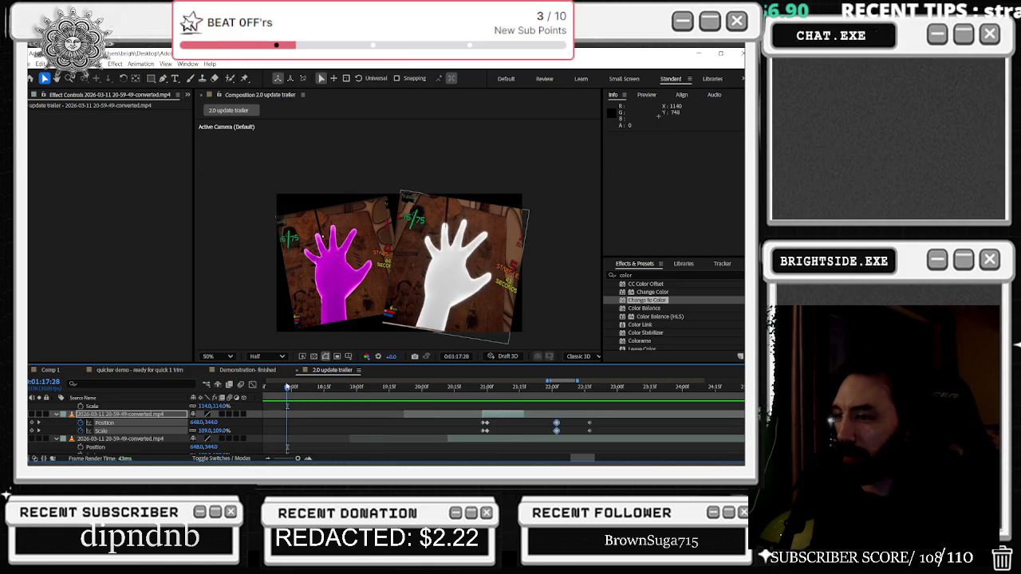
{"action": "key", "text": "space"}
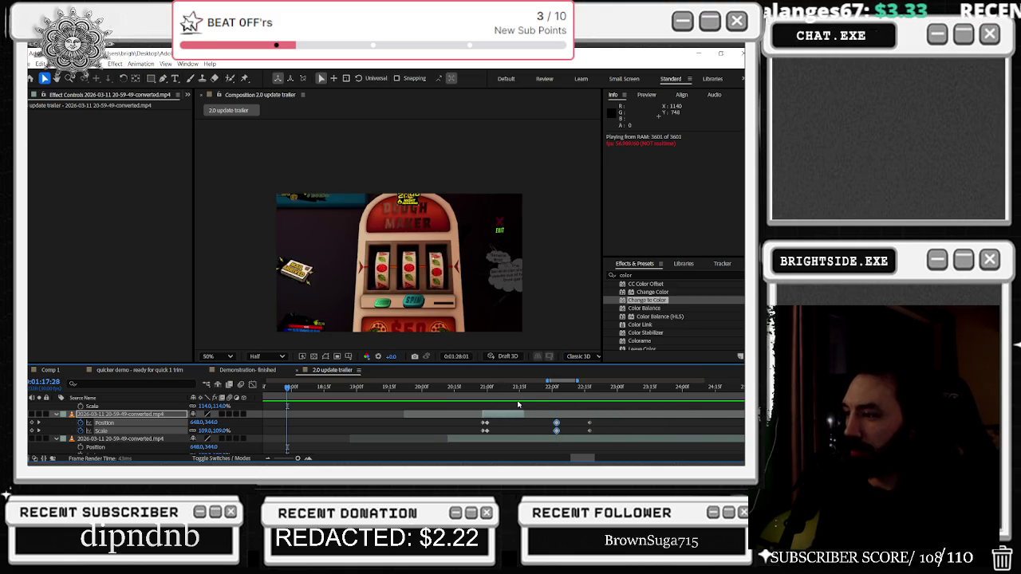
{"action": "mouse_move", "coordinate": [515, 390]}
{"action": "left_mouse_down"}
{"action": "mouse_move", "coordinate": [539, 390]}
{"action": "mouse_move", "coordinate": [476, 414]}
{"action": "mouse_move", "coordinate": [514, 423]}
{"action": "mouse_move", "coordinate": [488, 425]}
{"action": "mouse_move", "coordinate": [498, 431]}
{"action": "mouse_move", "coordinate": [484, 435]}
{"action": "mouse_move", "coordinate": [507, 429]}
{"action": "left_mouse_up"}
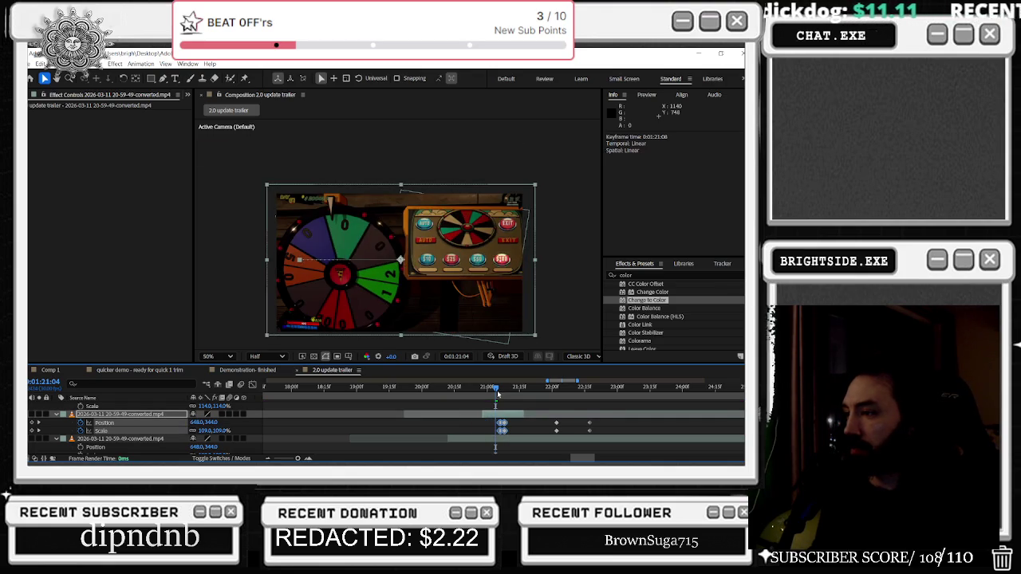
{"action": "mouse_move", "coordinate": [481, 389]}
{"action": "left_mouse_down"}
{"action": "mouse_move", "coordinate": [576, 410]}
{"action": "mouse_move", "coordinate": [523, 408]}
{"action": "left_mouse_up"}
Preview the wheel shot and move its Position and Scale keyframes a few frames earlier
{"action": "key", "text": "space"}
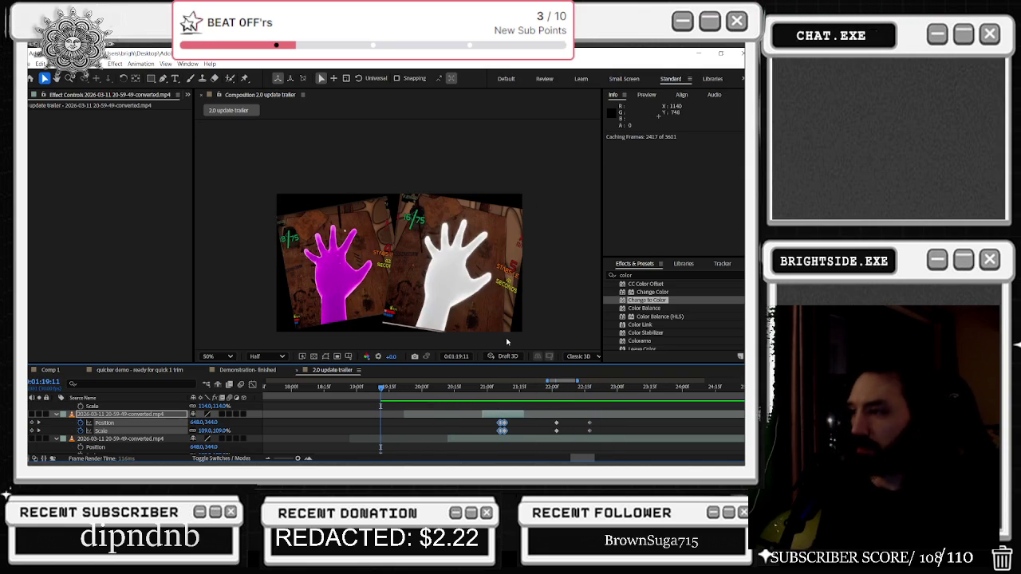
{"action": "scroll", "coordinate": [484, 408], "scroll_direction": "down", "scroll_amount": 3}
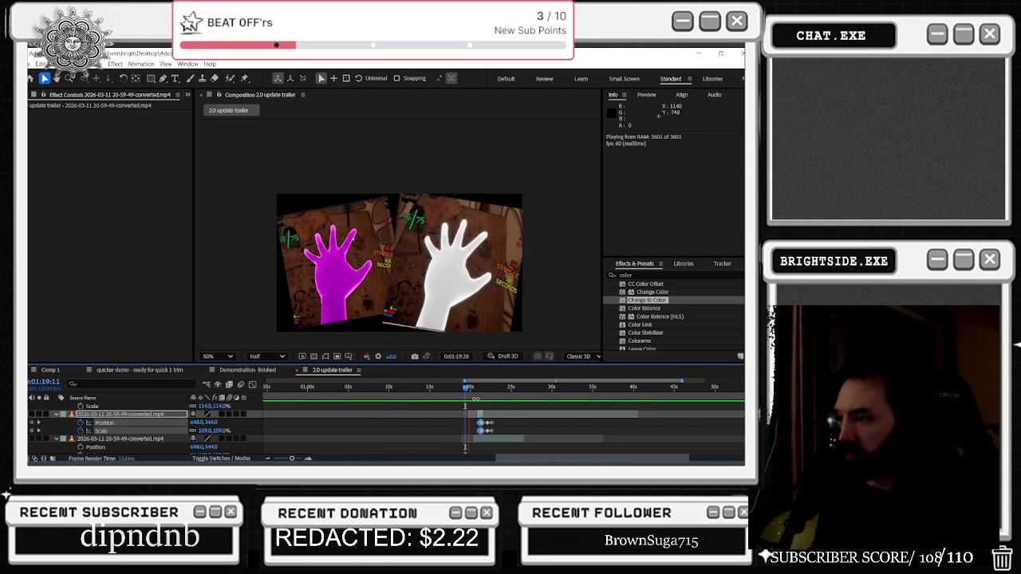
{"action": "scroll", "coordinate": [485, 416], "scroll_direction": "up", "scroll_amount": 3}
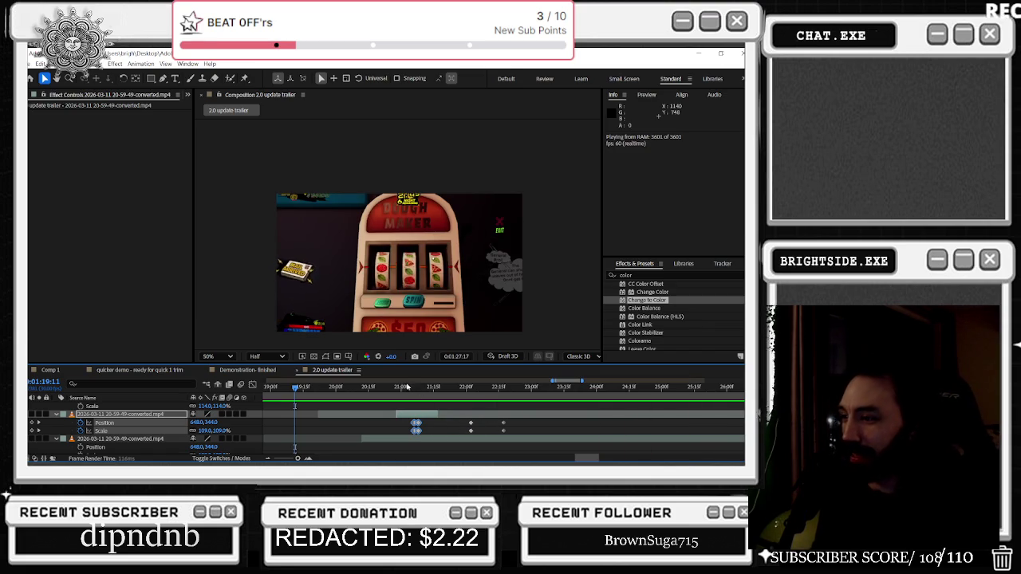
{"action": "left_click", "coordinate": [406, 388]}
{"action": "left_click", "coordinate": [417, 394]}
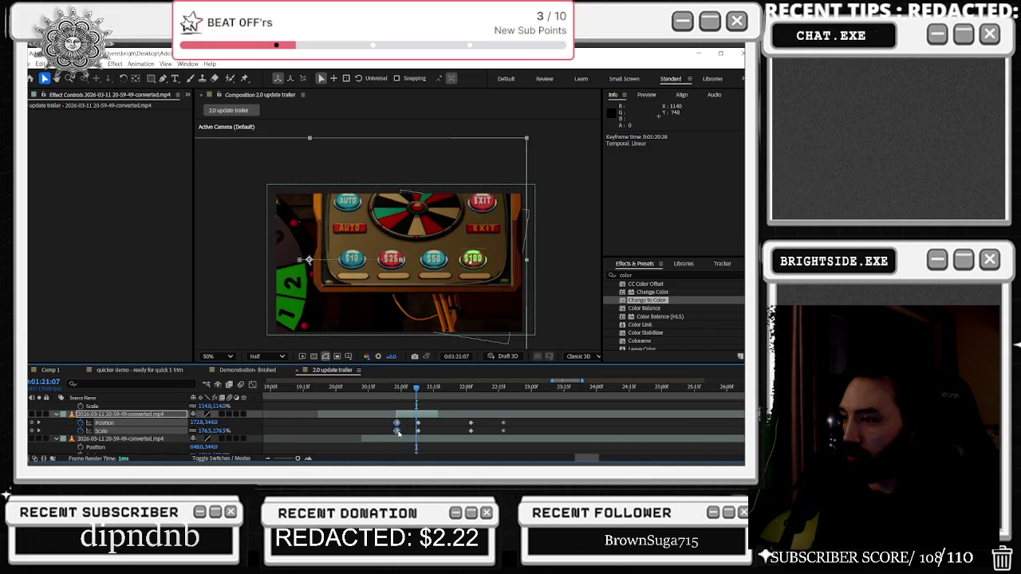
{"action": "left_click_drag", "start_coordinate": [412, 430], "coordinate": [396, 430]}
{"action": "left_click", "coordinate": [423, 391]}
{"action": "left_click_drag", "start_coordinate": [426, 394], "coordinate": [443, 397]}
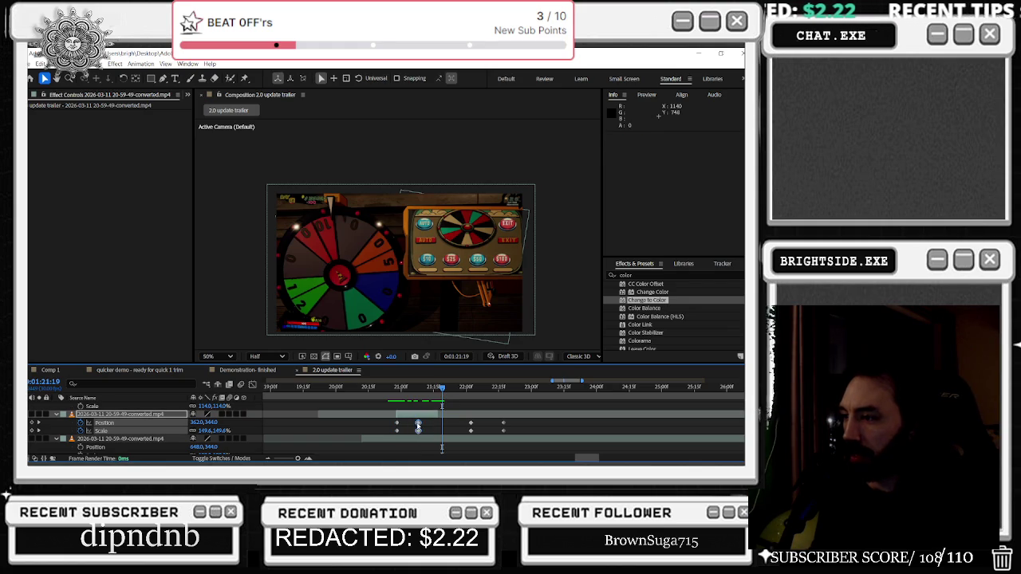
Paste the zoomed-in keyframes (Position 126, 344; Scale 184%) at 1:21:19
{"action": "left_click_drag", "start_coordinate": [428, 426], "coordinate": [440, 435]}
{"action": "scroll", "coordinate": [86, 439], "scroll_direction": "down", "scroll_amount": 2}
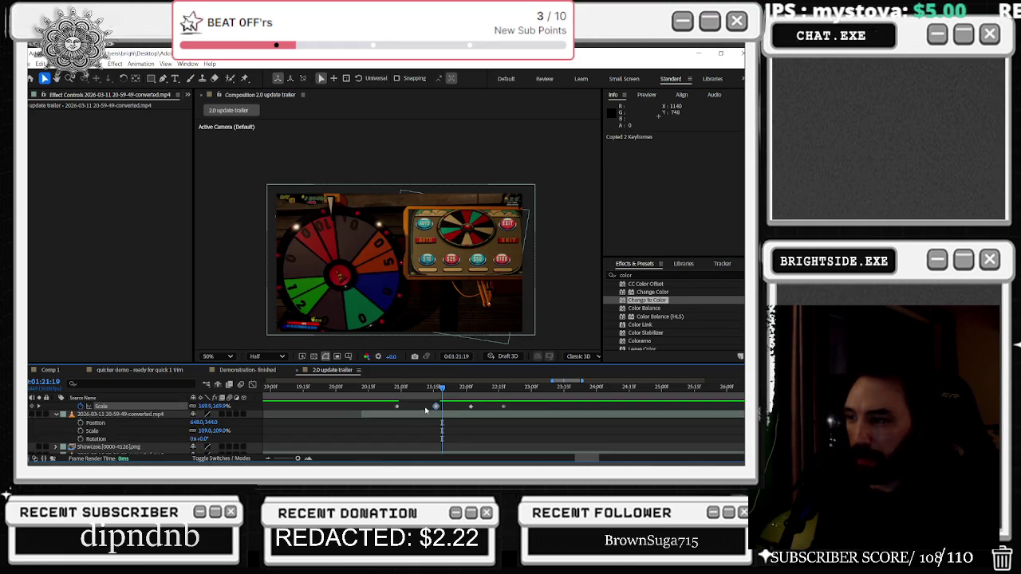
{"action": "left_click", "coordinate": [80, 430], "text": "shift"}
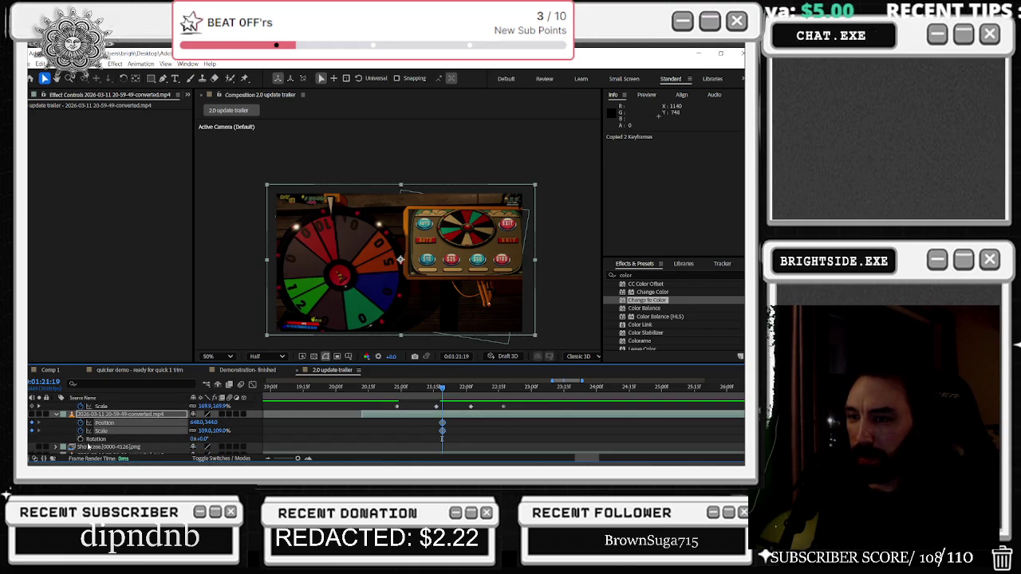
{"action": "key", "text": "ctrl+v"}
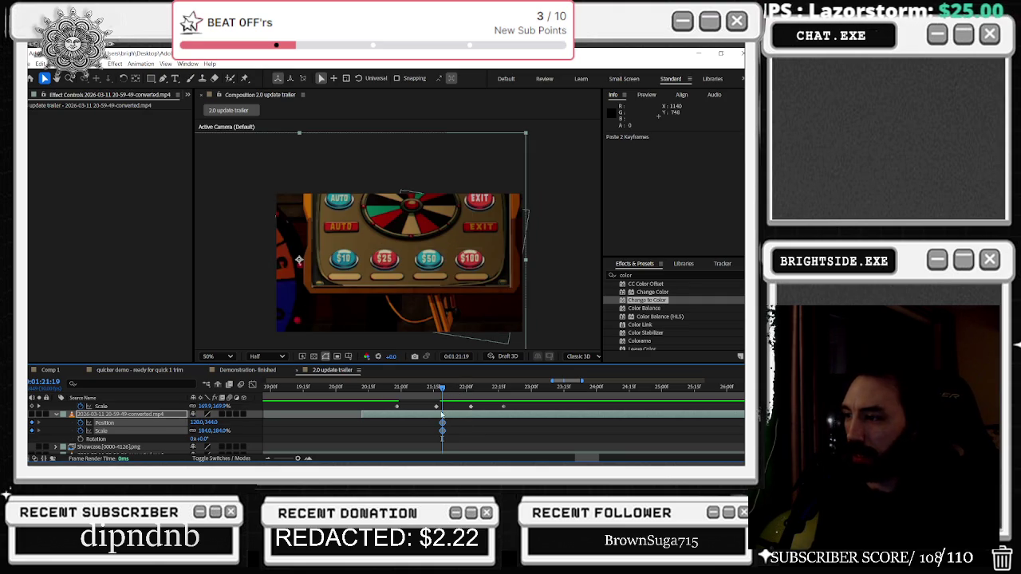
{"action": "key", "text": "ctrl+z"}
{"action": "left_click_drag", "start_coordinate": [443, 426], "coordinate": [483, 426]}
{"action": "key", "text": "ctrl+v"}
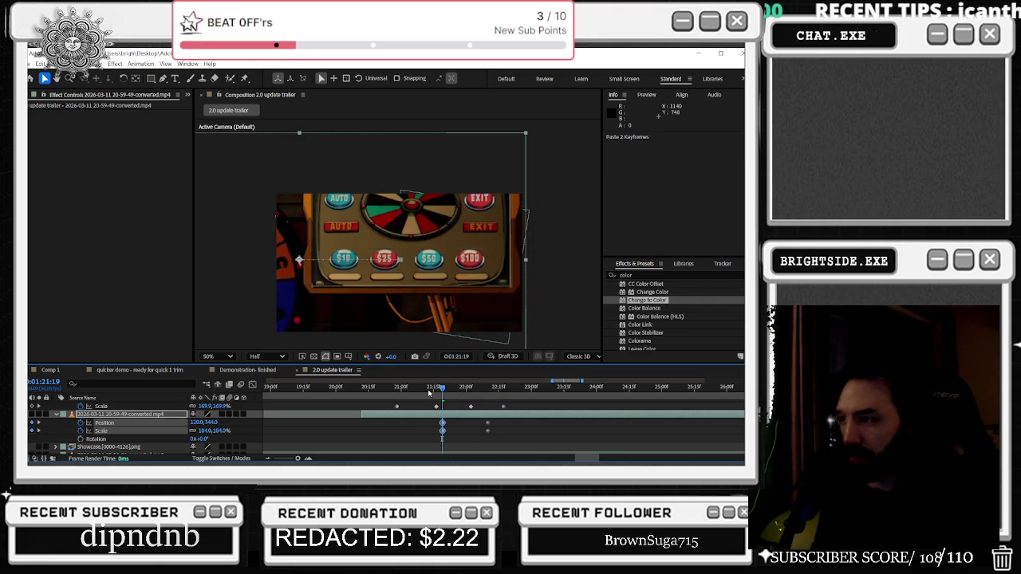
{"action": "left_click_drag", "start_coordinate": [428, 386], "coordinate": [434, 407]}
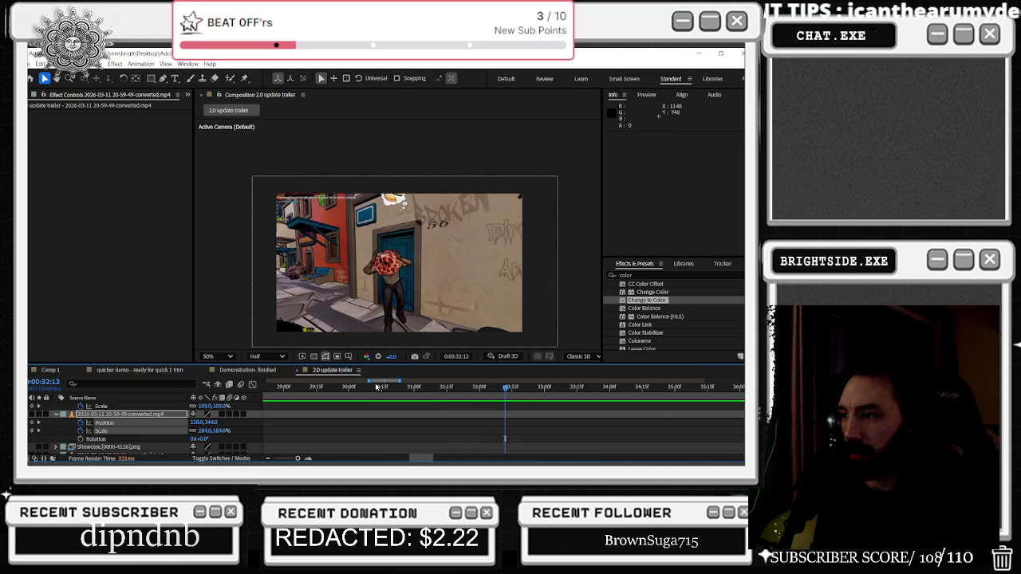
Review the trailer timing around 0:56:01 and 1:18:10
{"action": "left_click", "coordinate": [530, 386]}
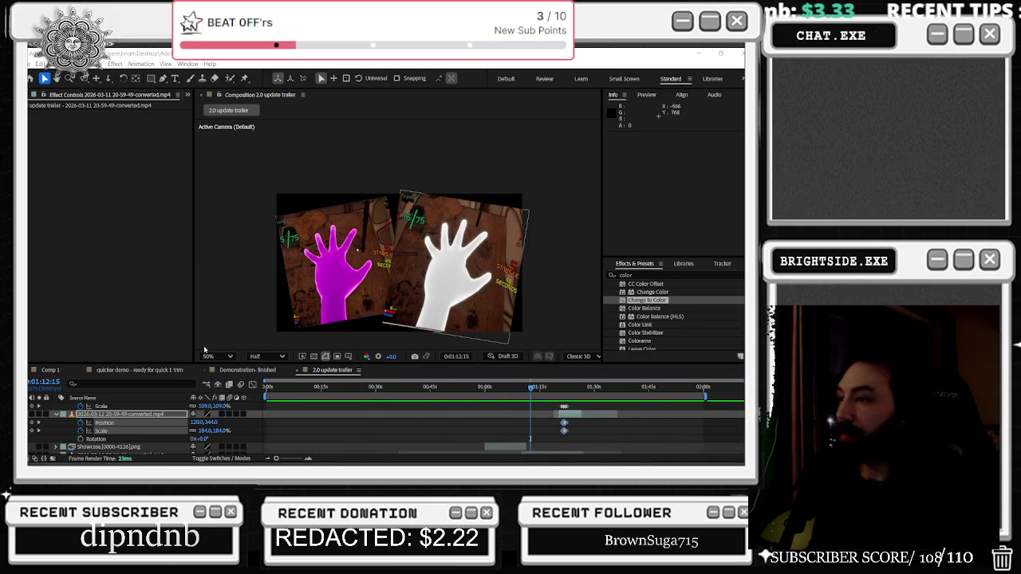
{"action": "left_click", "coordinate": [470, 388]}
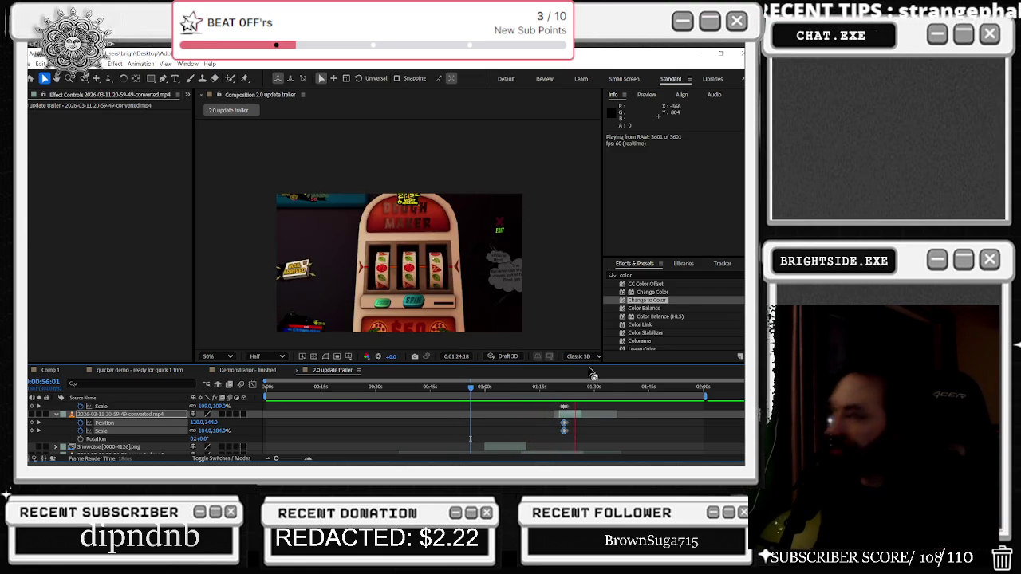
{"action": "scroll", "coordinate": [590, 371], "scroll_direction": "up", "scroll_amount": 4}
{"action": "left_click", "coordinate": [467, 389]}
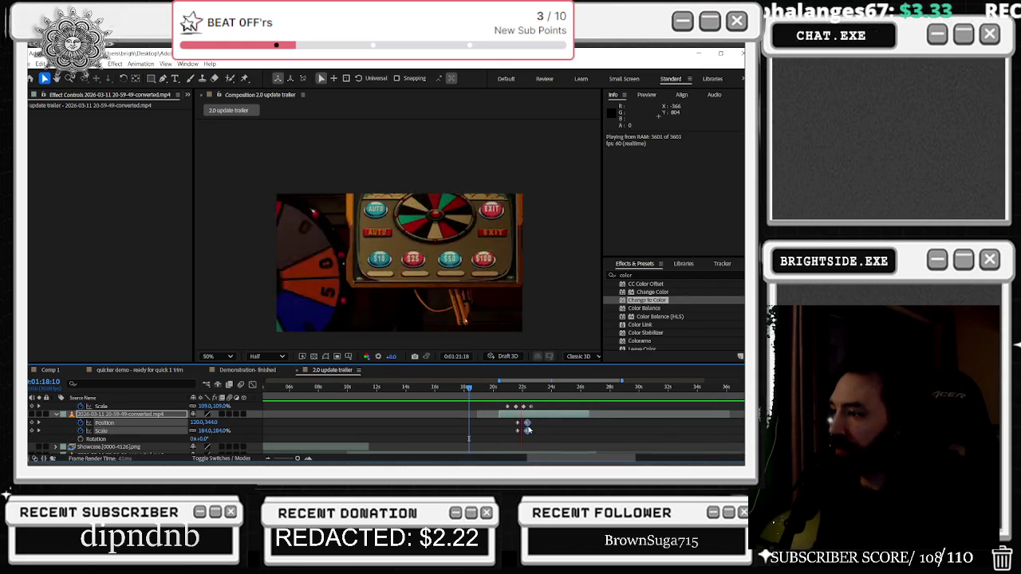
{"action": "scroll", "coordinate": [534, 429], "scroll_direction": "up", "scroll_amount": 1}
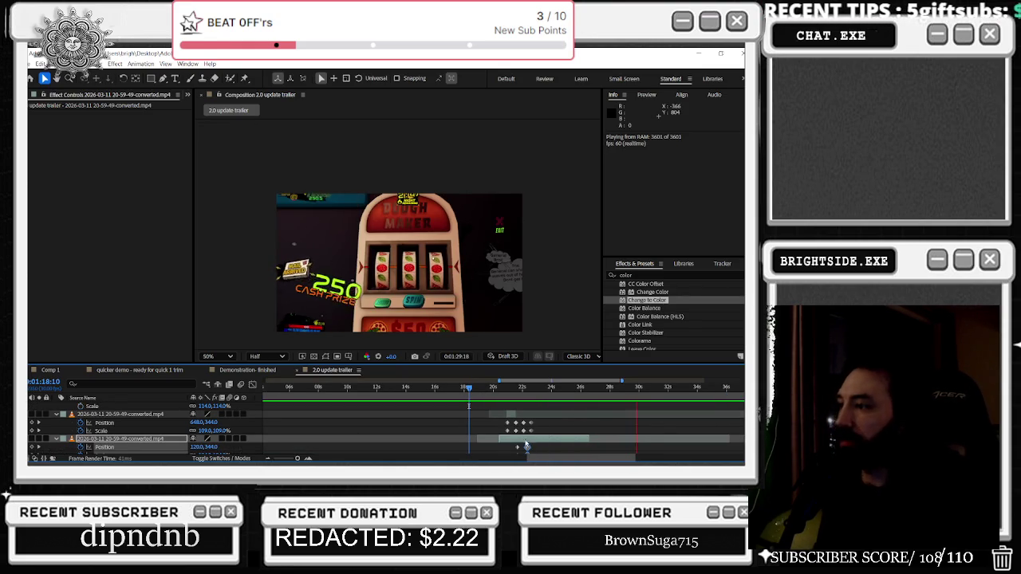
{"action": "scroll", "coordinate": [523, 444], "scroll_direction": "up", "scroll_amount": 3, "text": "alt"}
{"action": "scroll", "coordinate": [513, 444], "scroll_direction": "down", "scroll_amount": 1}
Nudge the second clip two frames later and pull its Position and Scale keyframes earlier
{"action": "key", "text": "alt+Page_Down"}
{"action": "key", "text": "alt+Page_Down"}
{"action": "left_click_drag", "start_coordinate": [509, 428], "coordinate": [495, 426]}
{"action": "scroll", "coordinate": [518, 407], "scroll_direction": "up", "scroll_amount": 3}
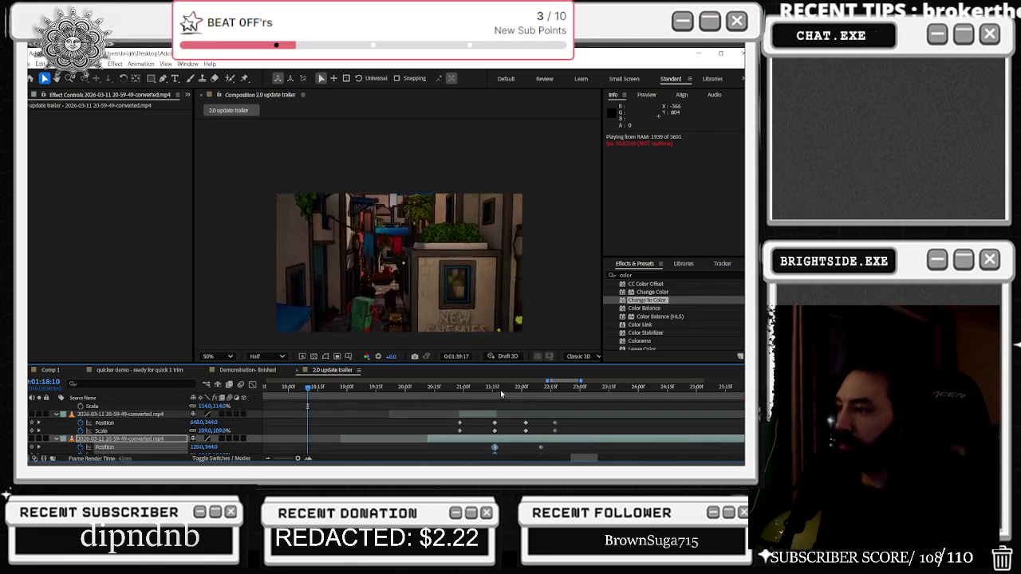
{"action": "left_click", "coordinate": [327, 388]}
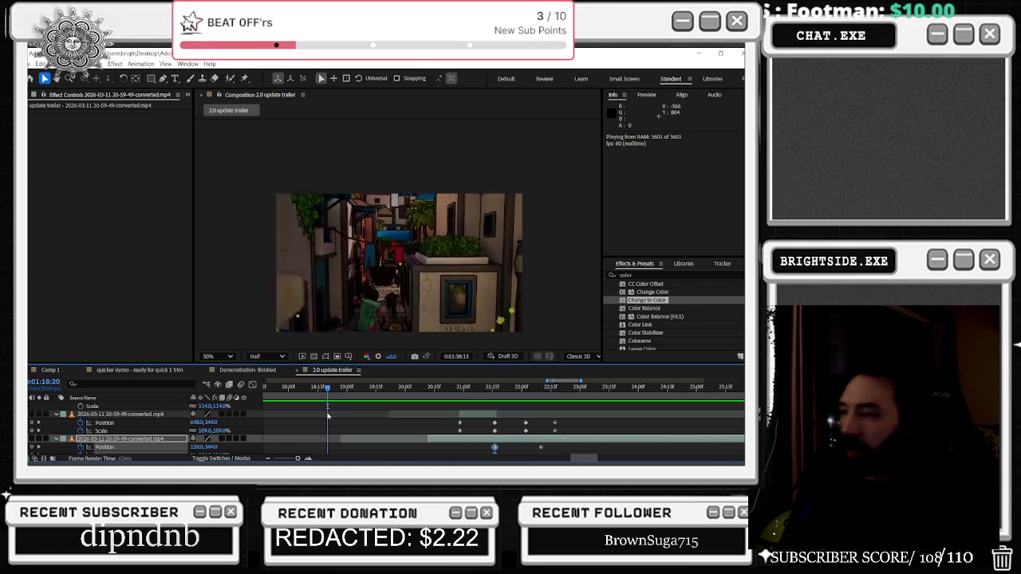
{"action": "key", "text": "semicolon"}
{"action": "scroll", "coordinate": [556, 442], "scroll_direction": "up", "scroll_amount": 3}
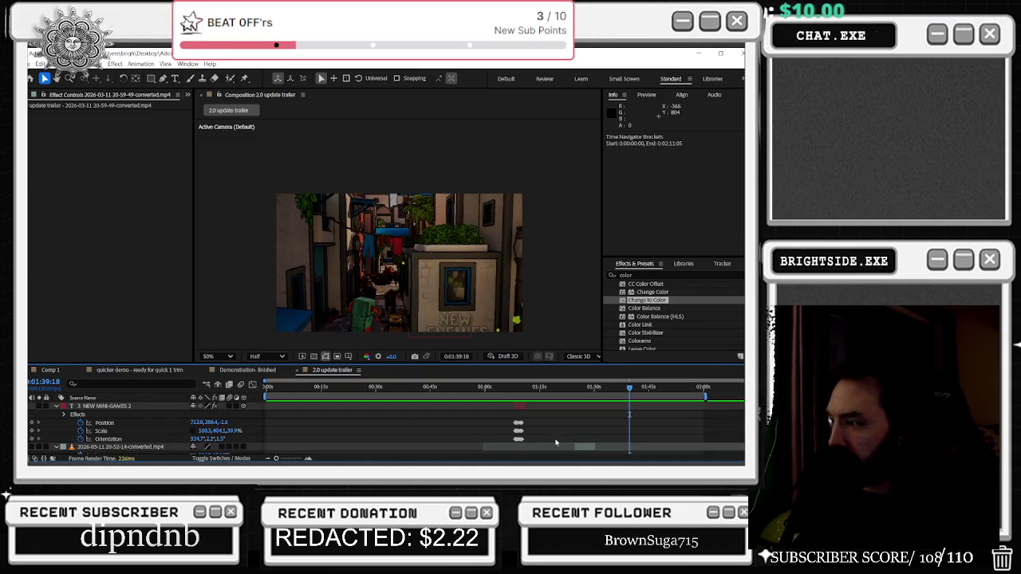
Inspect the Showcase png and converted mp4 layers, scrubbing back to about 1:09
{"action": "scroll", "coordinate": [556, 442], "scroll_direction": "down", "scroll_amount": 3}
{"action": "scroll", "coordinate": [542, 428], "scroll_direction": "up", "scroll_amount": 3}
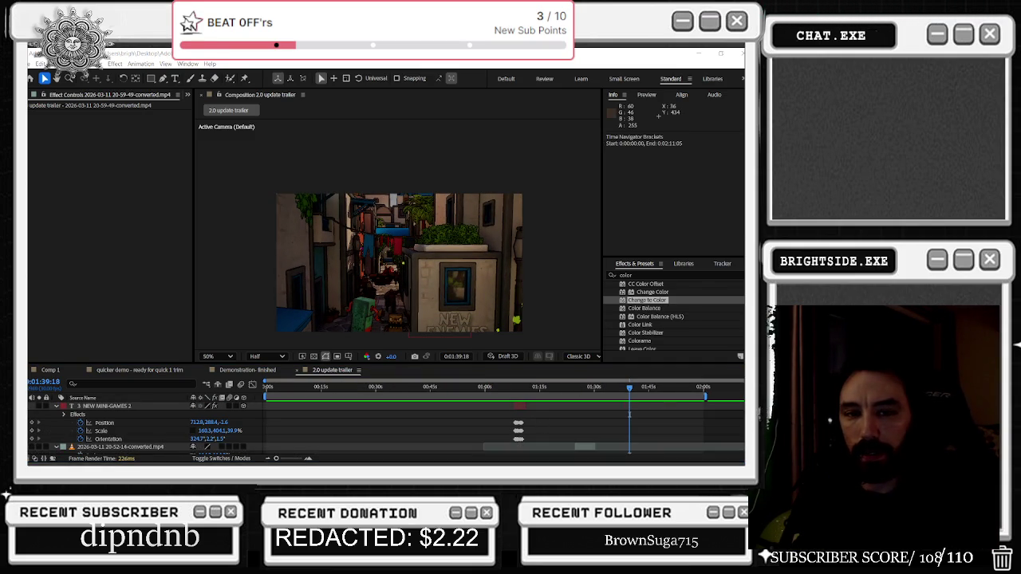
{"action": "scroll", "coordinate": [601, 431], "scroll_direction": "down", "scroll_amount": 3}
{"action": "left_click", "coordinate": [601, 440]}
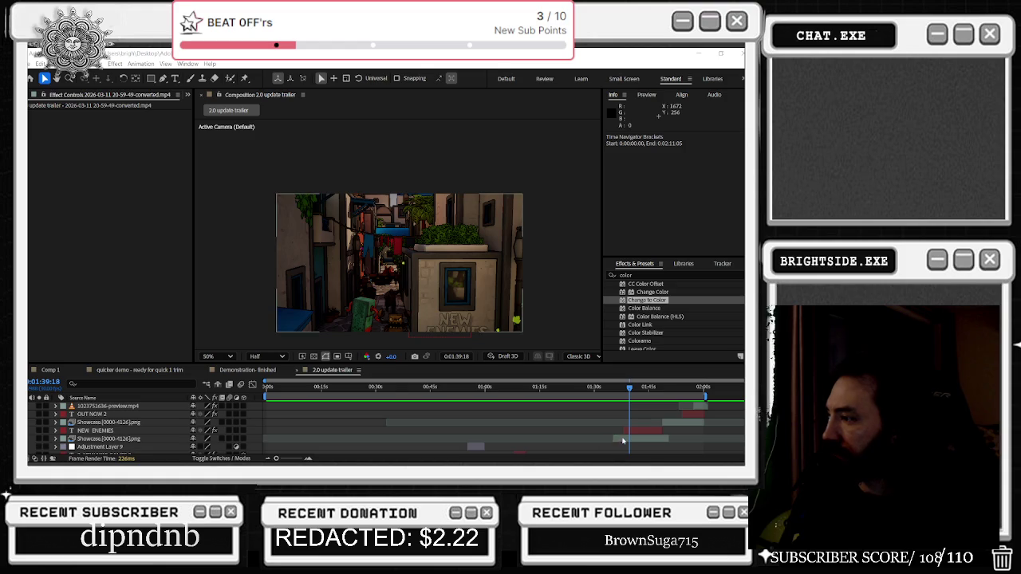
{"action": "mouse_move", "coordinate": [630, 389]}
{"action": "left_mouse_down"}
{"action": "mouse_move", "coordinate": [521, 388]}
{"action": "mouse_move", "coordinate": [578, 388]}
{"action": "mouse_move", "coordinate": [601, 401]}
{"action": "left_mouse_up"}
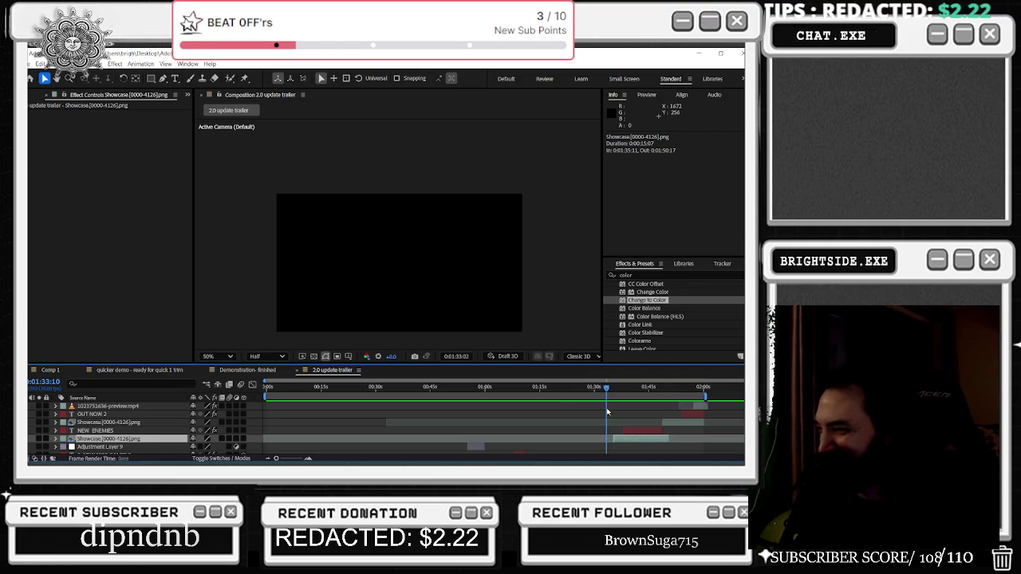
{"action": "scroll", "coordinate": [603, 413], "scroll_direction": "down", "scroll_amount": 3}
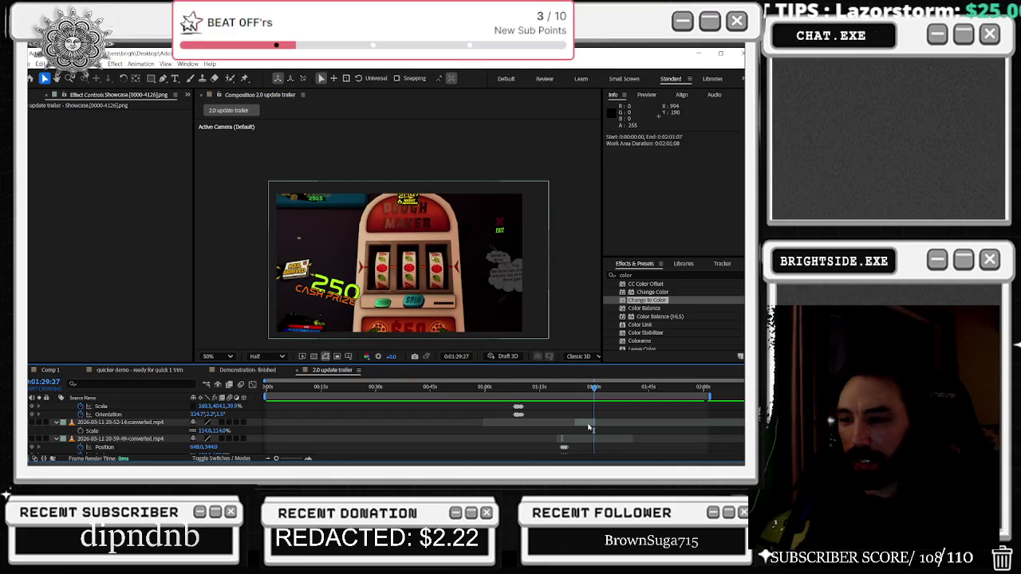
{"action": "left_click", "coordinate": [589, 425]}
{"action": "scroll", "coordinate": [589, 427], "scroll_direction": "up", "scroll_amount": 1}
{"action": "scroll", "coordinate": [589, 427], "scroll_direction": "up", "scroll_amount": 1}
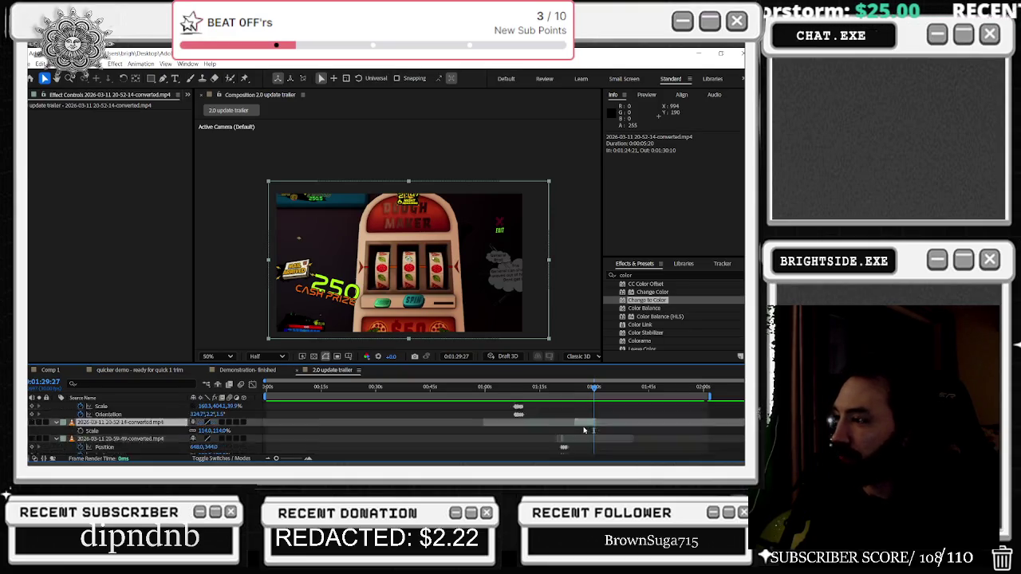
{"action": "scroll", "coordinate": [589, 426], "scroll_direction": "up", "scroll_amount": 1}
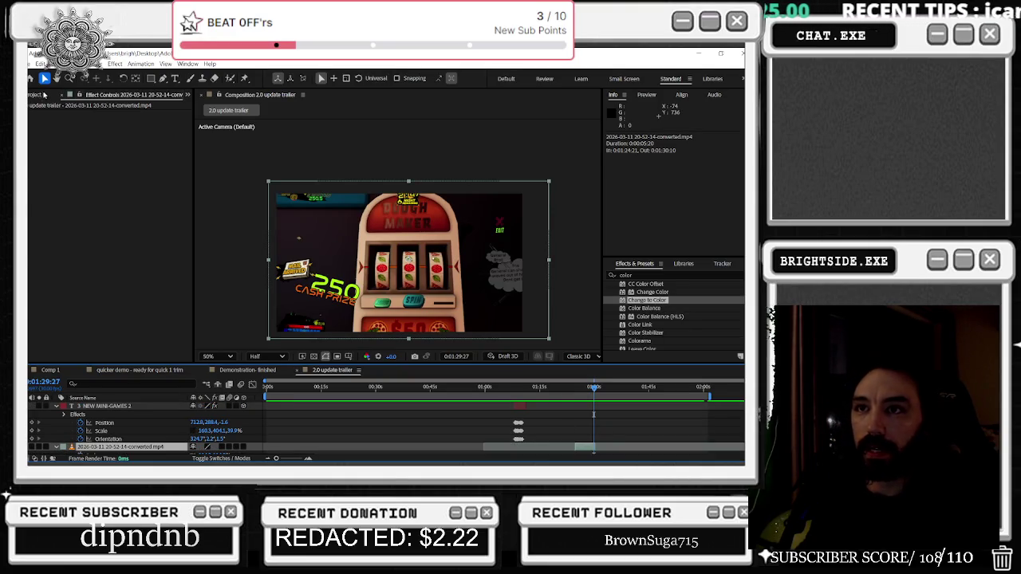
Show the Project panel's imported footage and scrub back to the wheel shot
{"action": "left_click", "coordinate": [46, 95]}
{"action": "scroll", "coordinate": [581, 423], "scroll_direction": "down", "scroll_amount": 3}
{"action": "scroll", "coordinate": [582, 422], "scroll_direction": "down", "scroll_amount": 3}
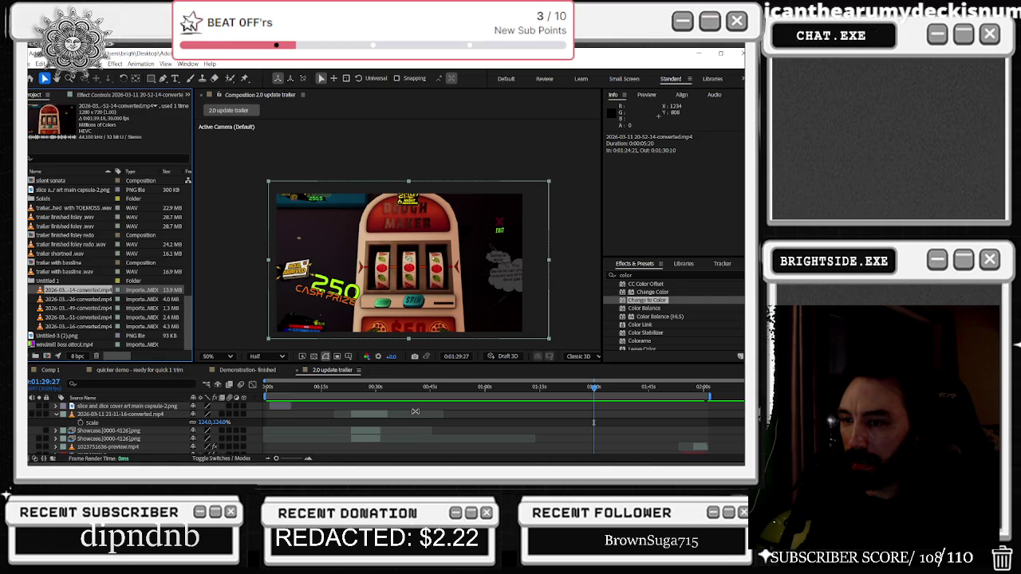
{"action": "left_click_drag", "start_coordinate": [366, 390], "coordinate": [573, 406]}
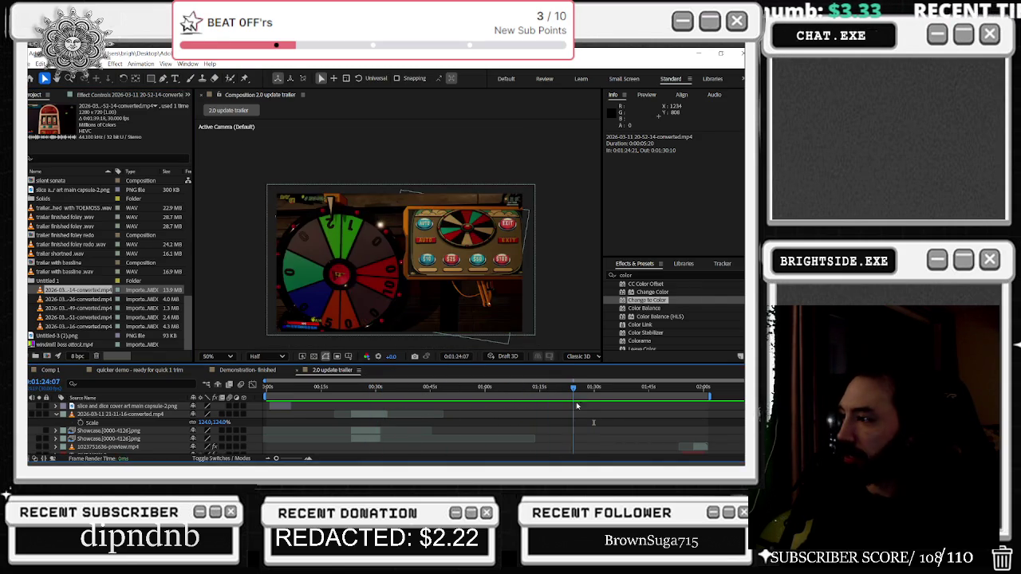
{"action": "scroll", "coordinate": [612, 422], "scroll_direction": "down", "scroll_amount": 3}
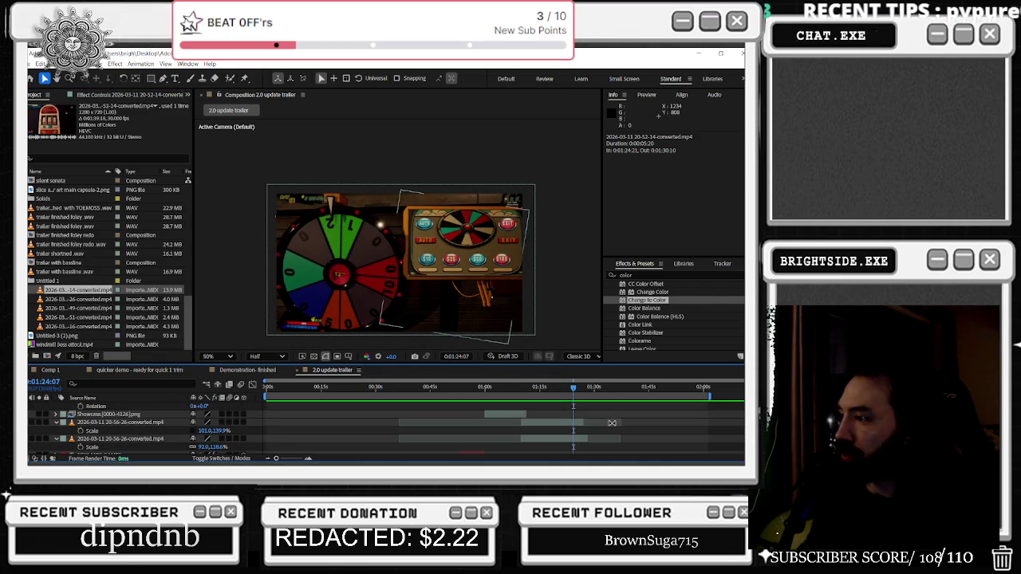
{"action": "scroll", "coordinate": [611, 390], "scroll_direction": "down", "scroll_amount": 3}
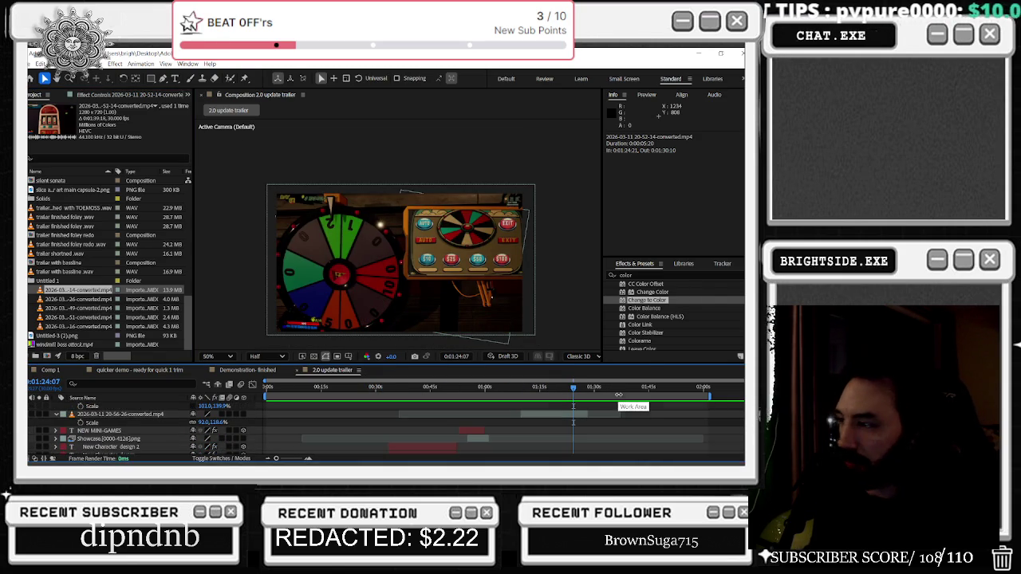
{"action": "scroll", "coordinate": [619, 395], "scroll_direction": "up", "scroll_amount": 3}
{"action": "scroll", "coordinate": [612, 423], "scroll_direction": "up", "scroll_amount": 2}
{"action": "left_click_drag", "start_coordinate": [574, 389], "coordinate": [588, 389]}
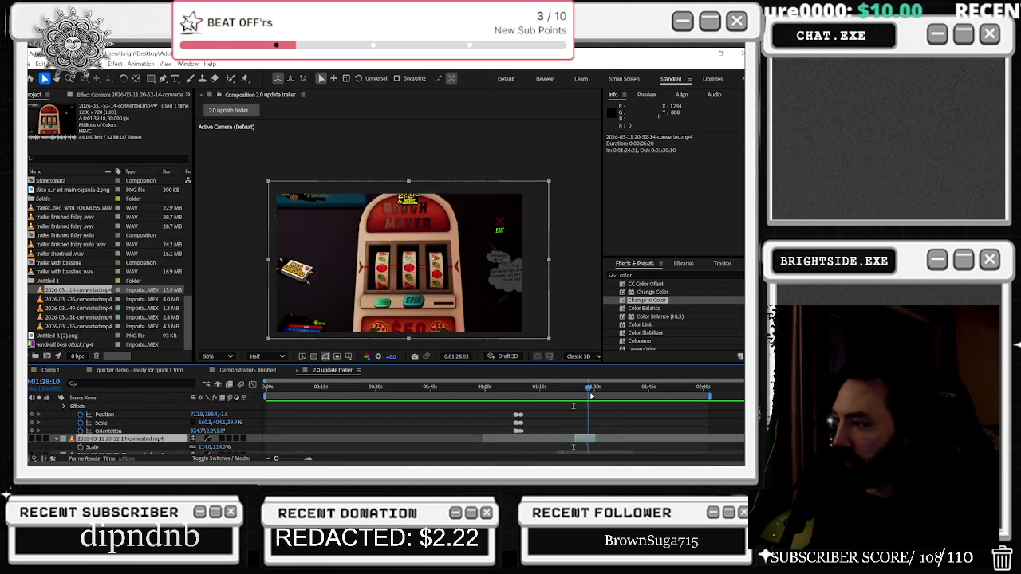
{"action": "left_click", "coordinate": [80, 308]}
{"action": "left_click", "coordinate": [83, 316]}
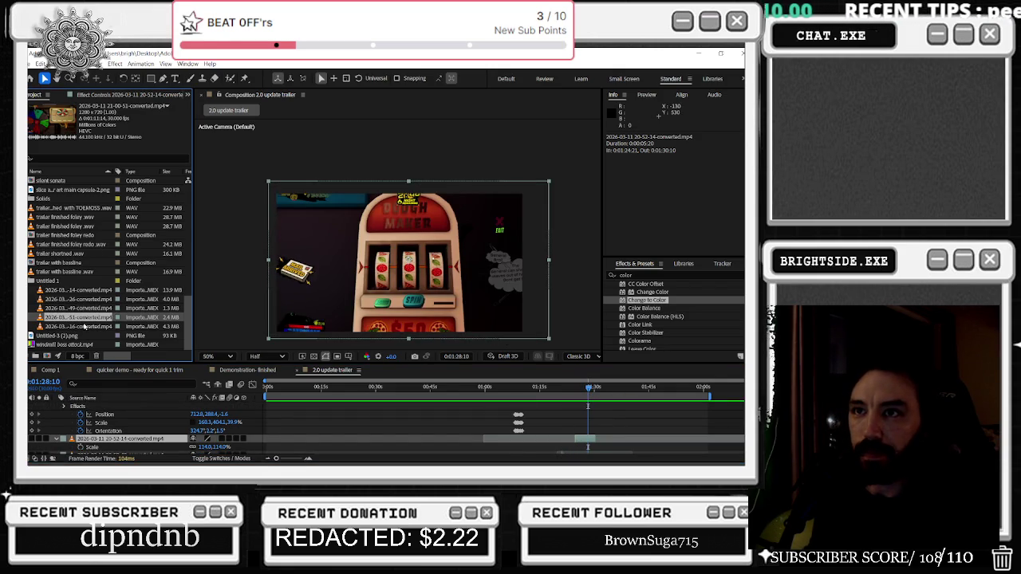
{"action": "left_click", "coordinate": [83, 326]}
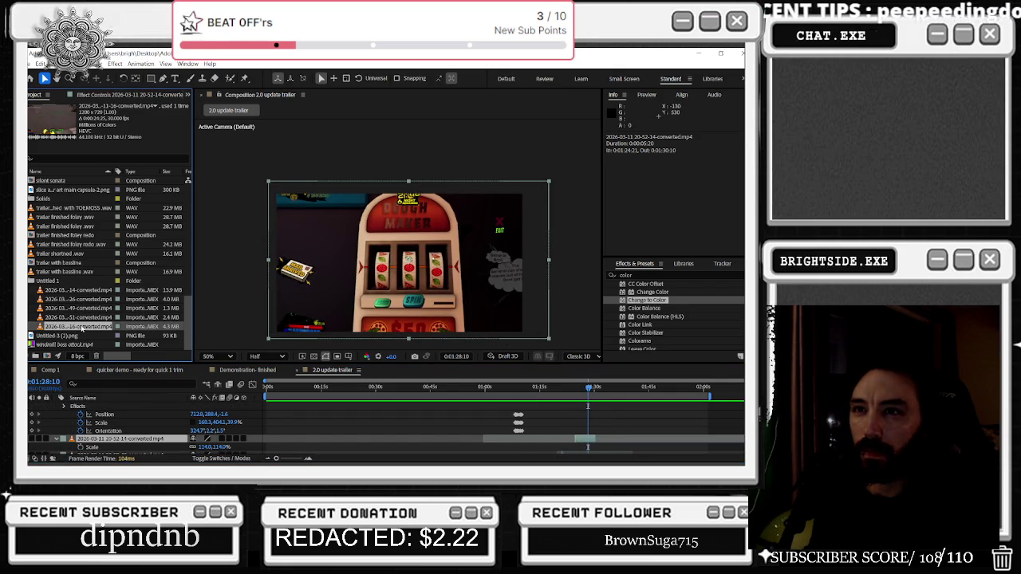
{"action": "left_click", "coordinate": [79, 290]}
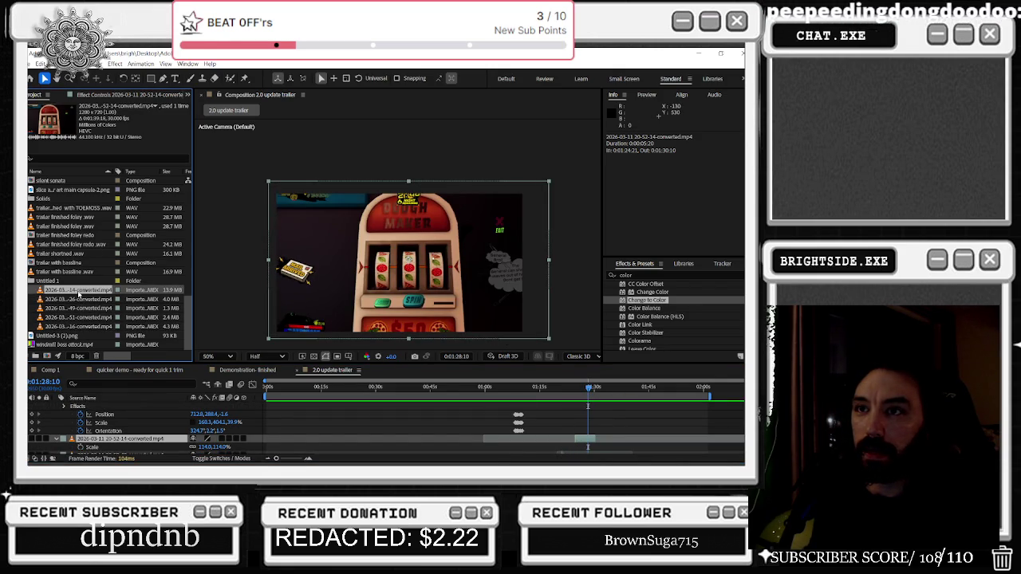
{"action": "left_click", "coordinate": [76, 318]}
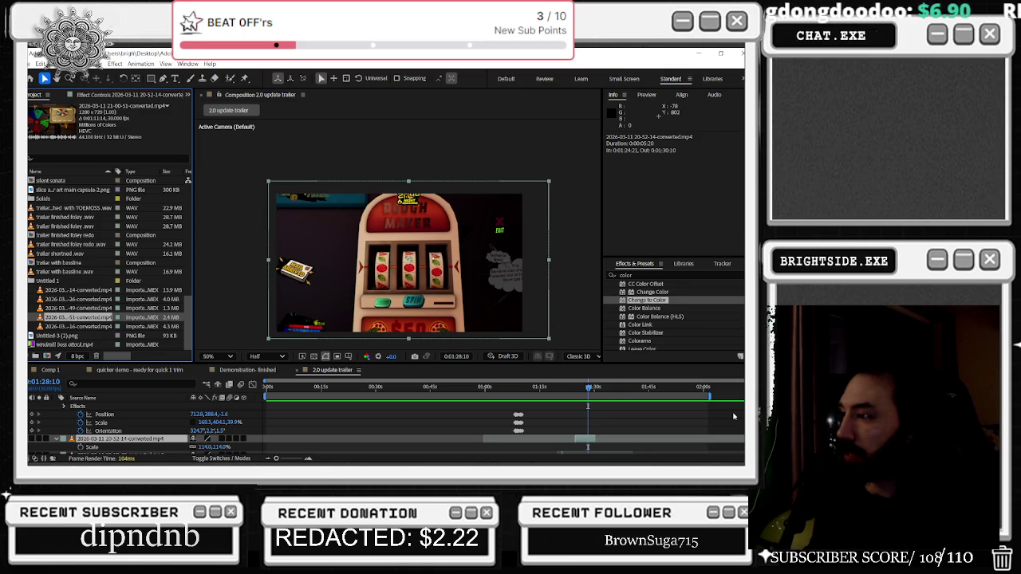
{"action": "scroll", "coordinate": [618, 419], "scroll_direction": "up", "scroll_amount": 3}
{"action": "scroll", "coordinate": [618, 419], "scroll_direction": "up", "scroll_amount": 3}
{"action": "left_click", "coordinate": [573, 408]}
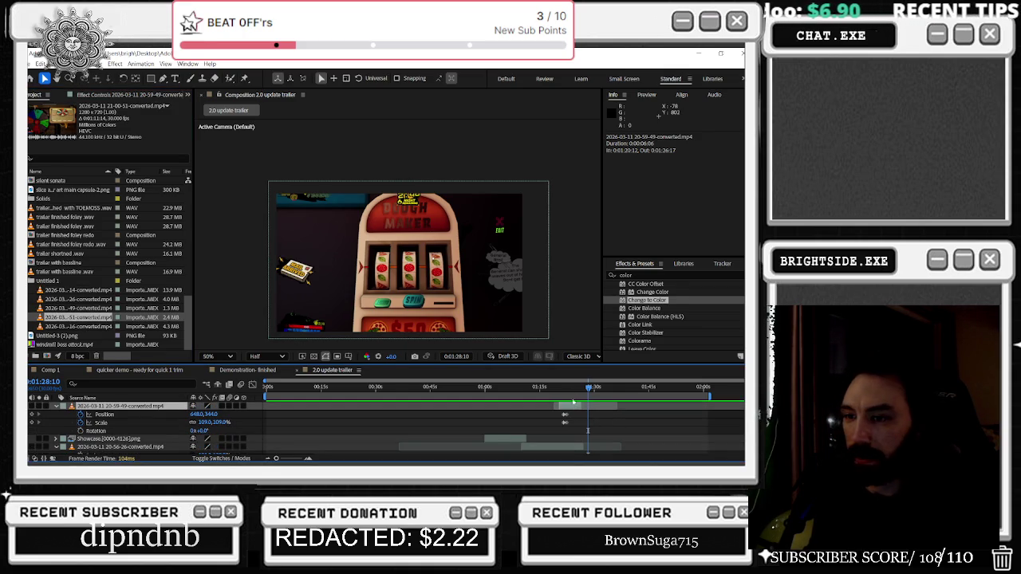
{"action": "left_click", "coordinate": [564, 387]}
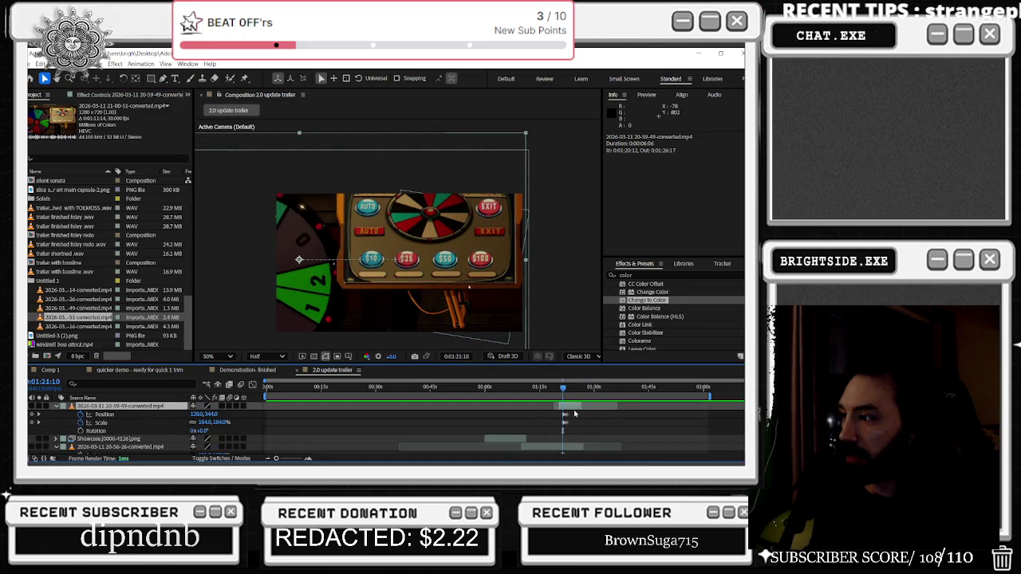
{"action": "scroll", "coordinate": [575, 414], "scroll_direction": "up", "scroll_amount": 2}
{"action": "scroll", "coordinate": [576, 432], "scroll_direction": "down", "scroll_amount": 2}
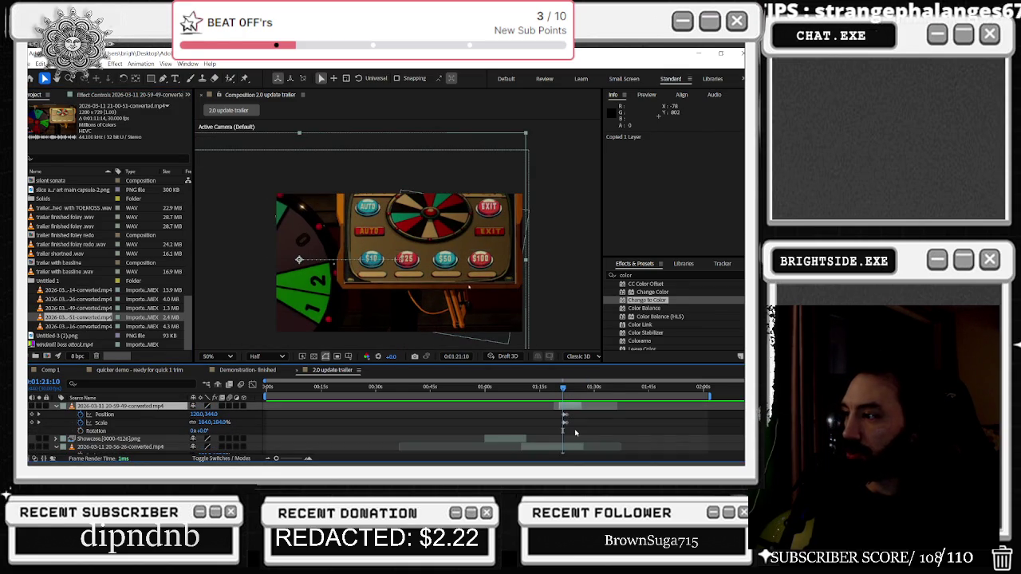
{"action": "scroll", "coordinate": [573, 432], "scroll_direction": "up", "scroll_amount": 1}
{"action": "mouse_move", "coordinate": [583, 406]}
{"action": "left_mouse_down"}
{"action": "mouse_move", "coordinate": [608, 409]}
{"action": "mouse_move", "coordinate": [607, 392]}
{"action": "left_mouse_up"}
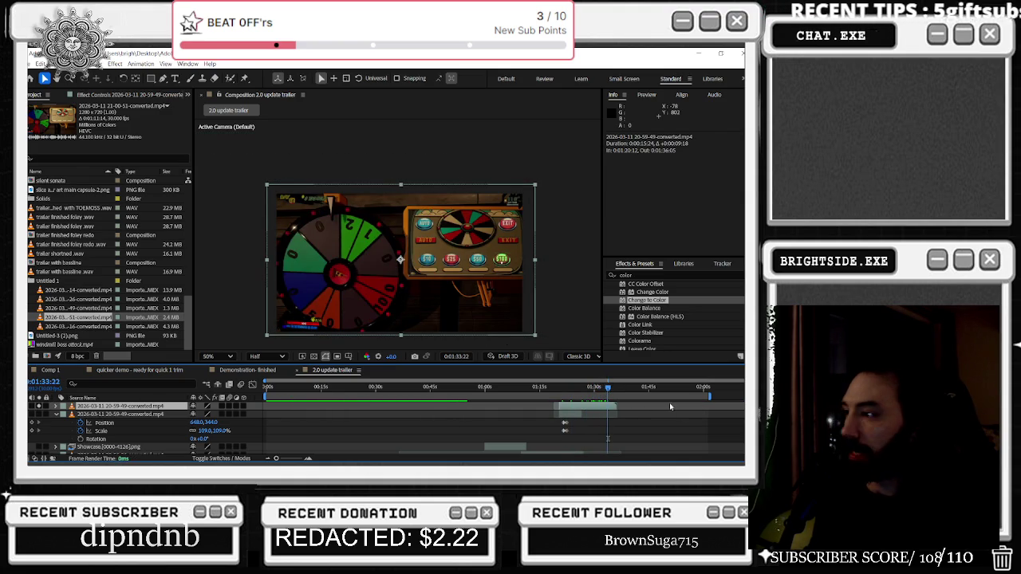
{"action": "left_click_drag", "start_coordinate": [608, 390], "coordinate": [612, 391]}
{"action": "left_click_drag", "start_coordinate": [580, 394], "coordinate": [577, 394]}
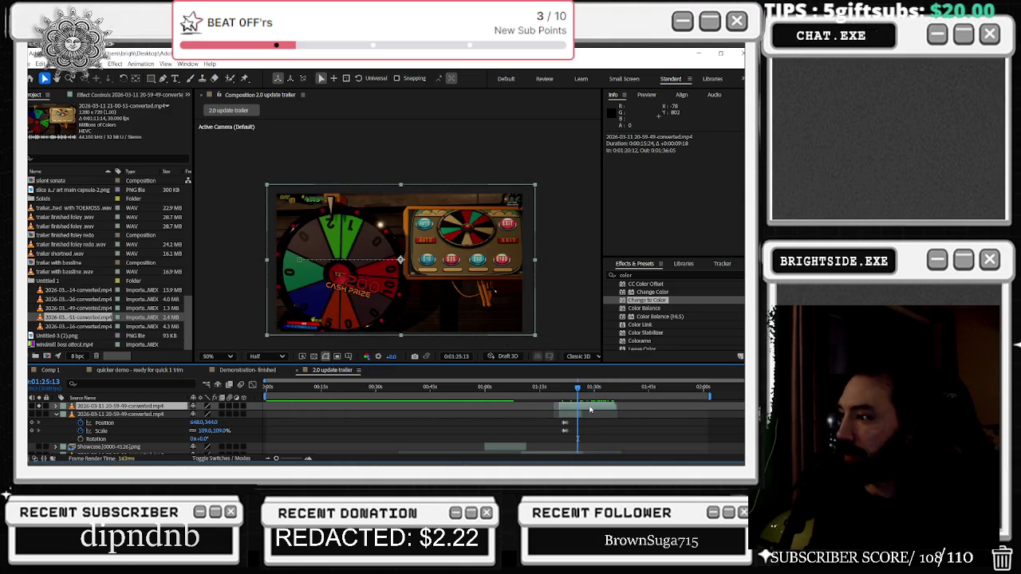
{"action": "key", "text": "ctrl+z"}
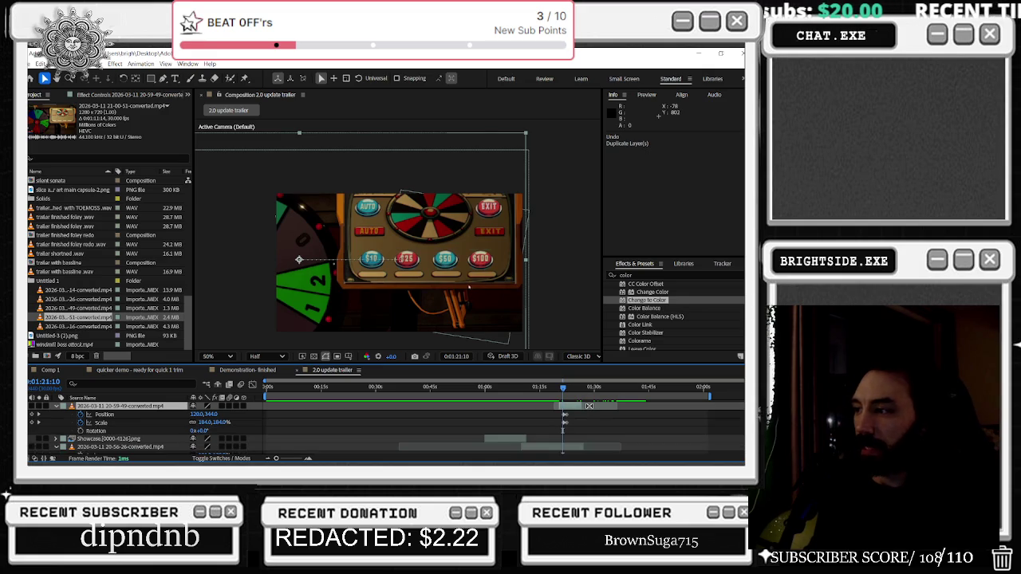
{"action": "left_click", "coordinate": [79, 326]}
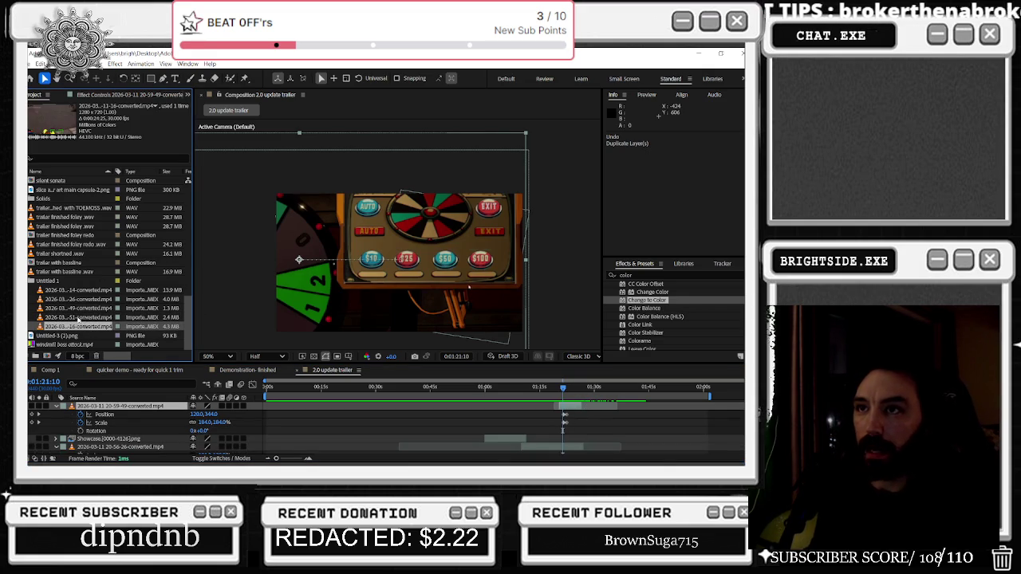
{"action": "left_click", "coordinate": [73, 290]}
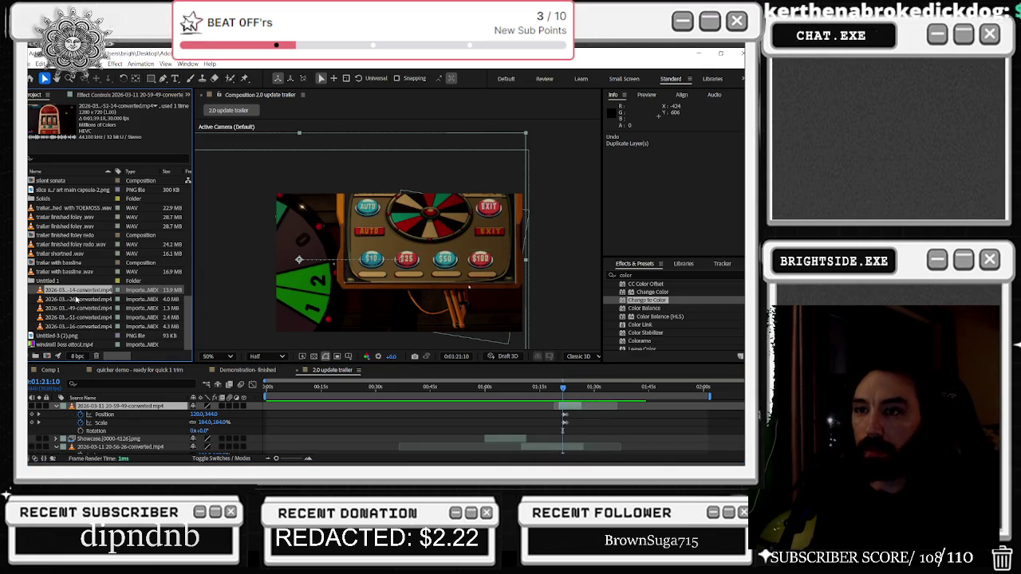
Add a clip to the trailer timeline, then delete the top clip layer
{"action": "mouse_move", "coordinate": [74, 291]}
{"action": "left_mouse_down"}
{"action": "mouse_move", "coordinate": [570, 412]}
{"action": "mouse_move", "coordinate": [315, 420]}
{"action": "left_mouse_up"}
{"action": "left_click", "coordinate": [585, 389]}
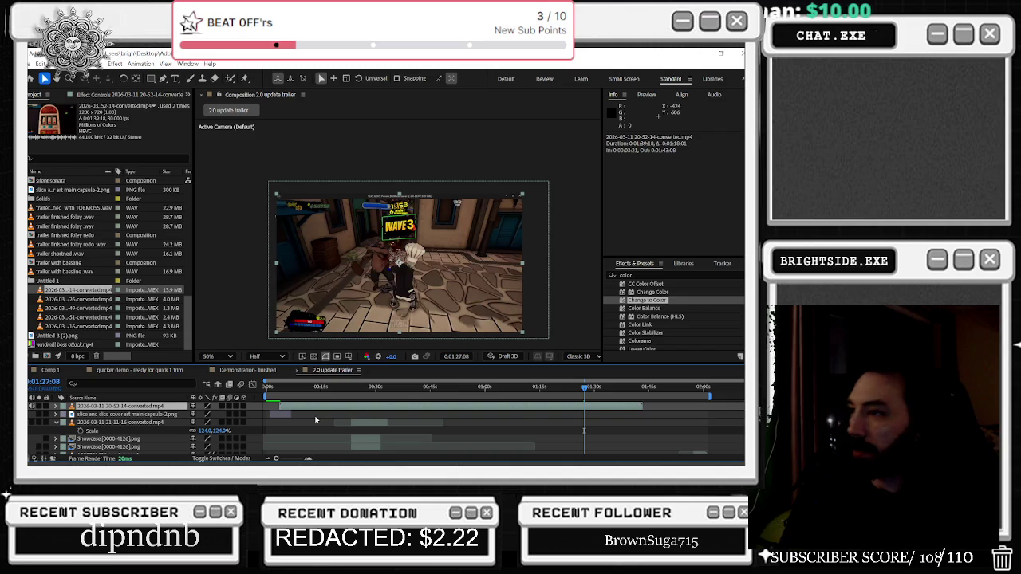
{"action": "key", "text": "Delete"}
Add the 21-00-51-converted.mp4 card-table clip to the trailer, starting at 1:03:16
{"action": "left_click", "coordinate": [65, 299]}
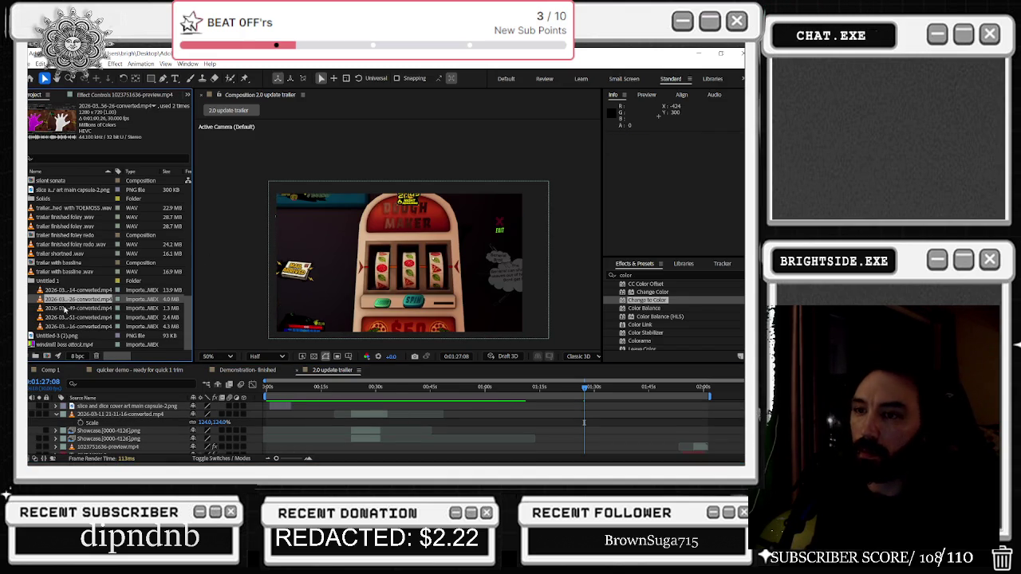
{"action": "left_click", "coordinate": [66, 308]}
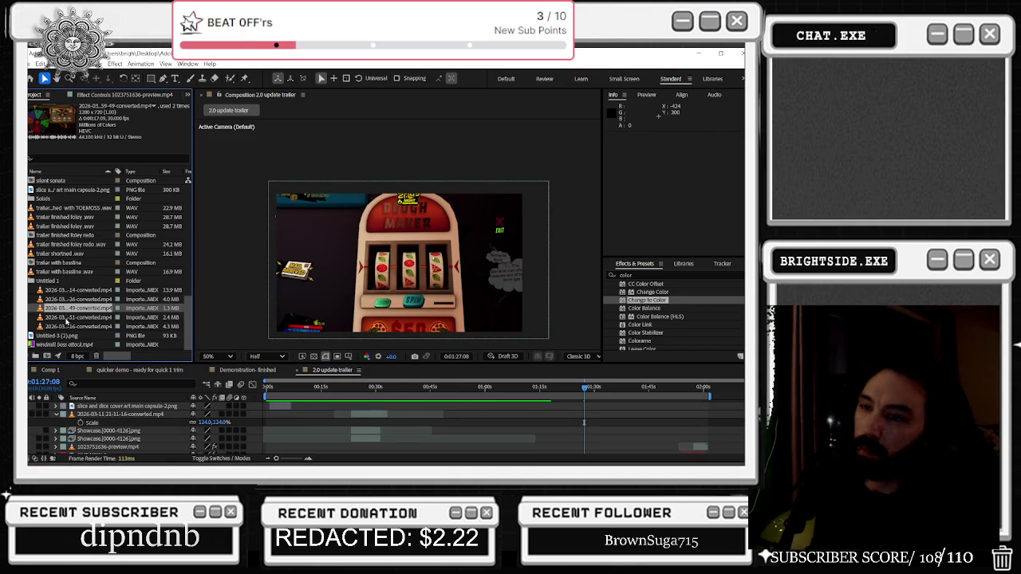
{"action": "mouse_move", "coordinate": [90, 320]}
{"action": "left_mouse_down"}
{"action": "mouse_move", "coordinate": [356, 341]}
{"action": "mouse_move", "coordinate": [536, 405]}
{"action": "left_mouse_up"}
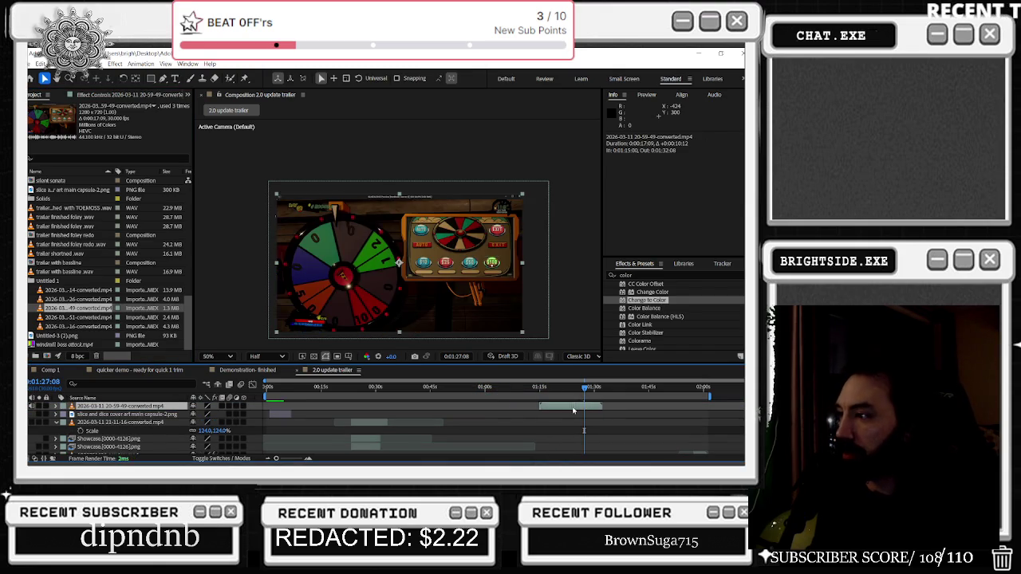
{"action": "key", "text": "ctrl+z"}
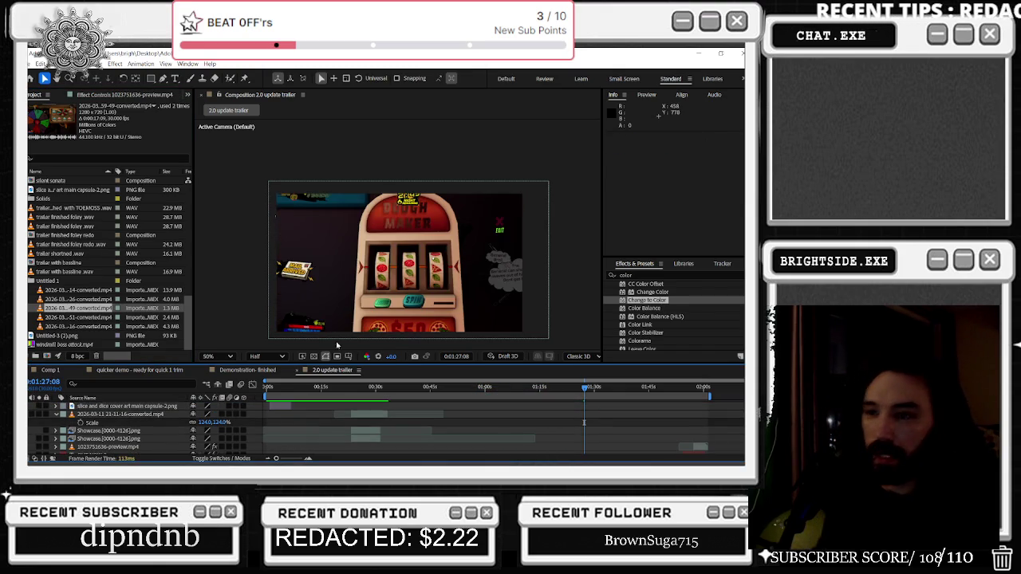
{"action": "left_click_drag", "start_coordinate": [69, 318], "coordinate": [517, 412]}
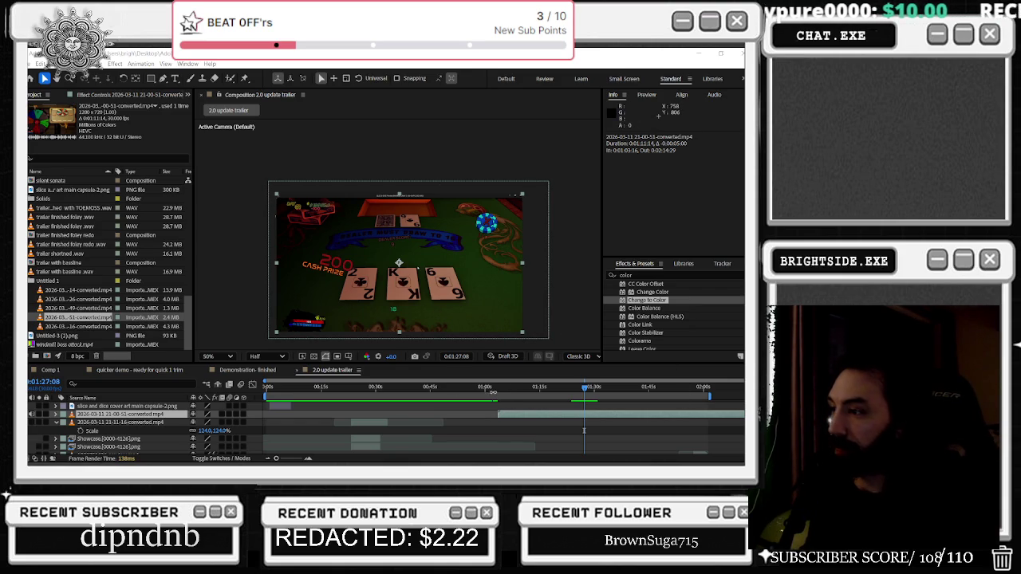
Split the 21-00-51 card-table clip around 1:13 and delete the unwanted half
{"action": "left_click_drag", "start_coordinate": [498, 386], "coordinate": [595, 405]}
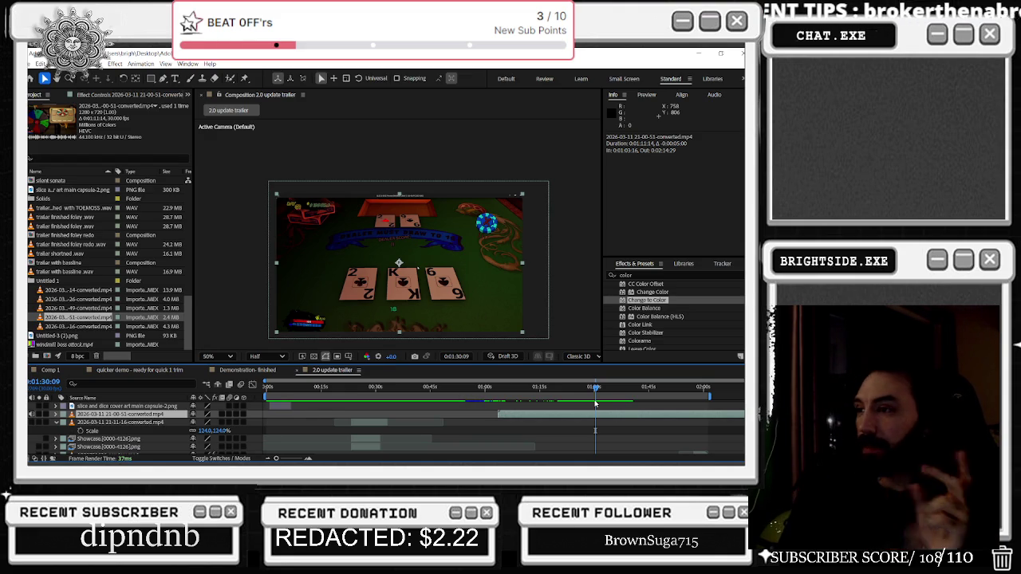
{"action": "mouse_move", "coordinate": [554, 388]}
{"action": "left_mouse_down"}
{"action": "mouse_move", "coordinate": [514, 387]}
{"action": "mouse_move", "coordinate": [553, 396]}
{"action": "left_mouse_up"}
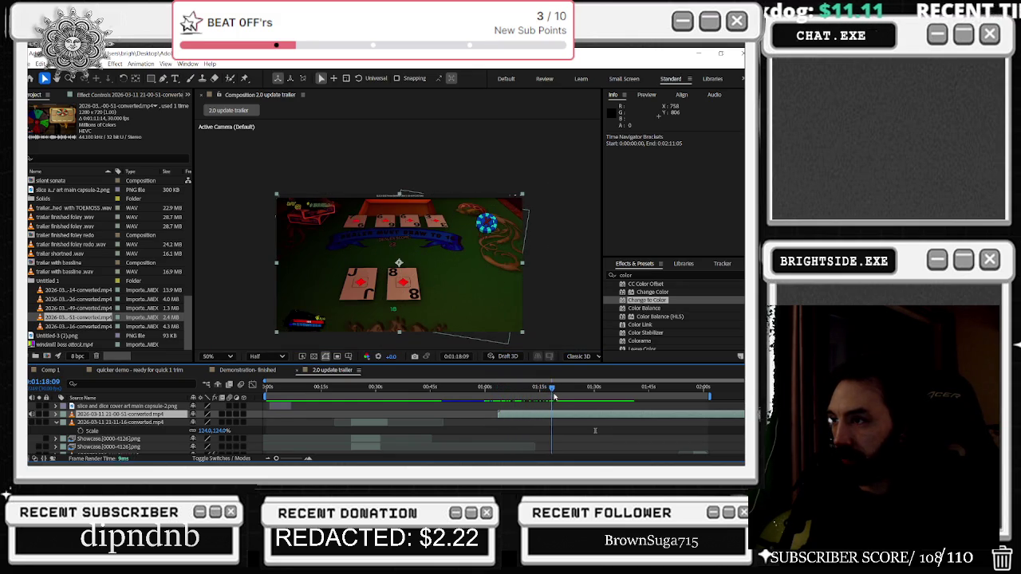
{"action": "mouse_move", "coordinate": [554, 396]}
{"action": "left_mouse_down"}
{"action": "mouse_move", "coordinate": [534, 409]}
{"action": "mouse_move", "coordinate": [591, 415]}
{"action": "left_mouse_up"}
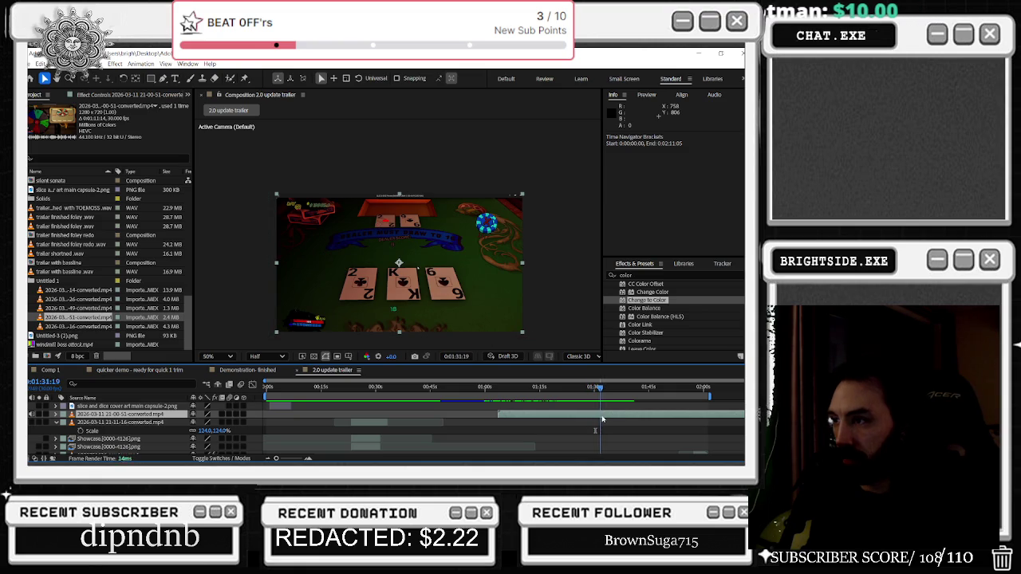
{"action": "mouse_move", "coordinate": [592, 416]}
{"action": "left_mouse_down"}
{"action": "mouse_move", "coordinate": [645, 416]}
{"action": "mouse_move", "coordinate": [507, 410]}
{"action": "left_mouse_up"}
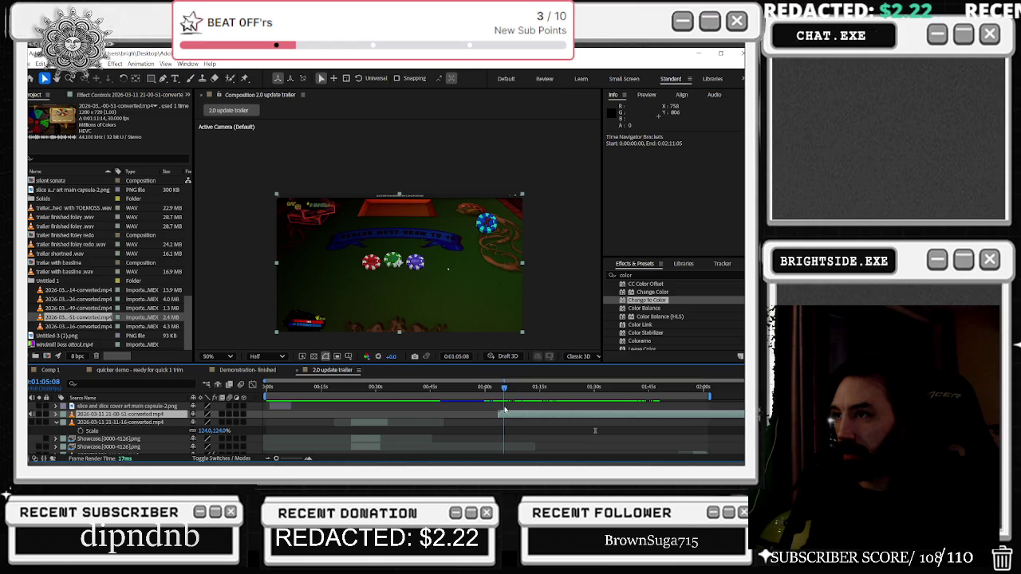
{"action": "key", "text": "ctrl+shift+d"}
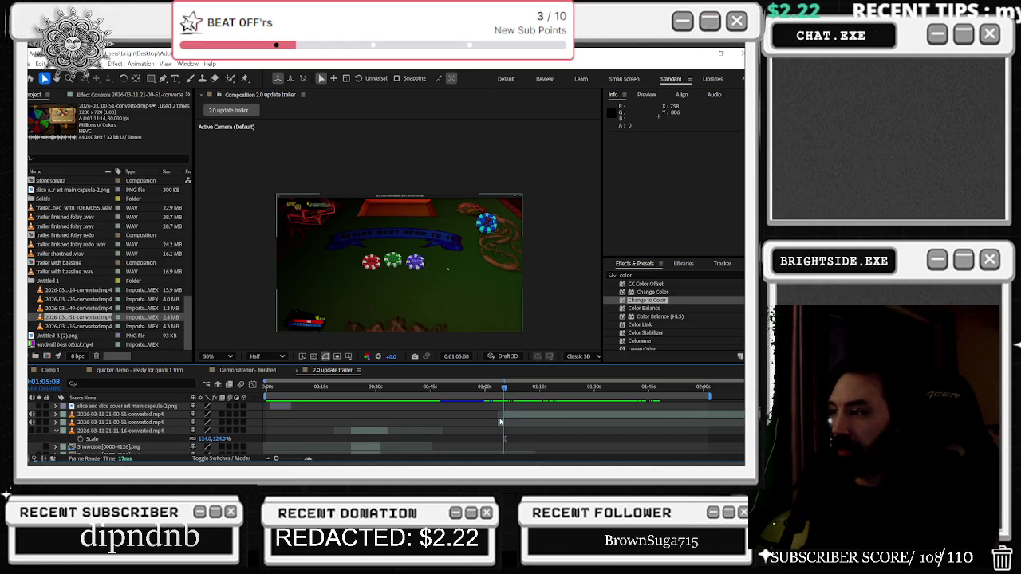
{"action": "left_click", "coordinate": [503, 420]}
{"action": "key", "text": "Delete"}
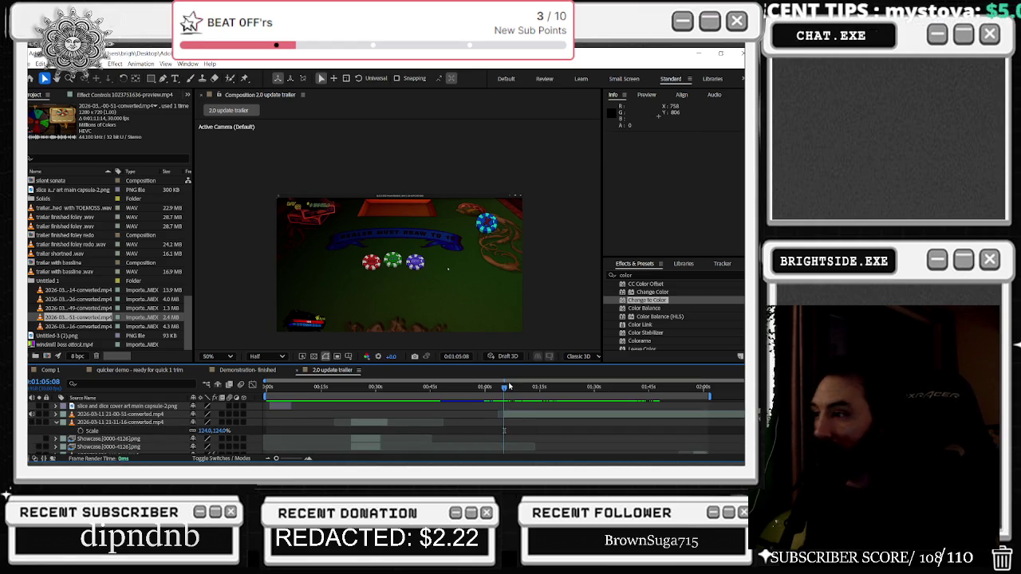
Trim the clip's end where the dealt cards change, then duplicate the layer and remove the copy
{"action": "left_click_drag", "start_coordinate": [504, 393], "coordinate": [522, 393]}
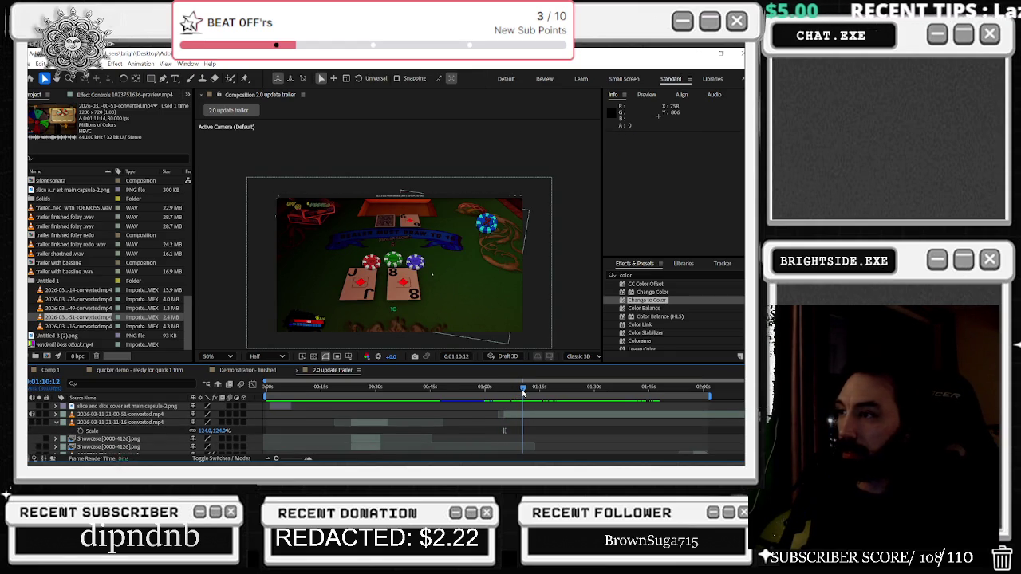
{"action": "left_click_drag", "start_coordinate": [528, 392], "coordinate": [554, 399]}
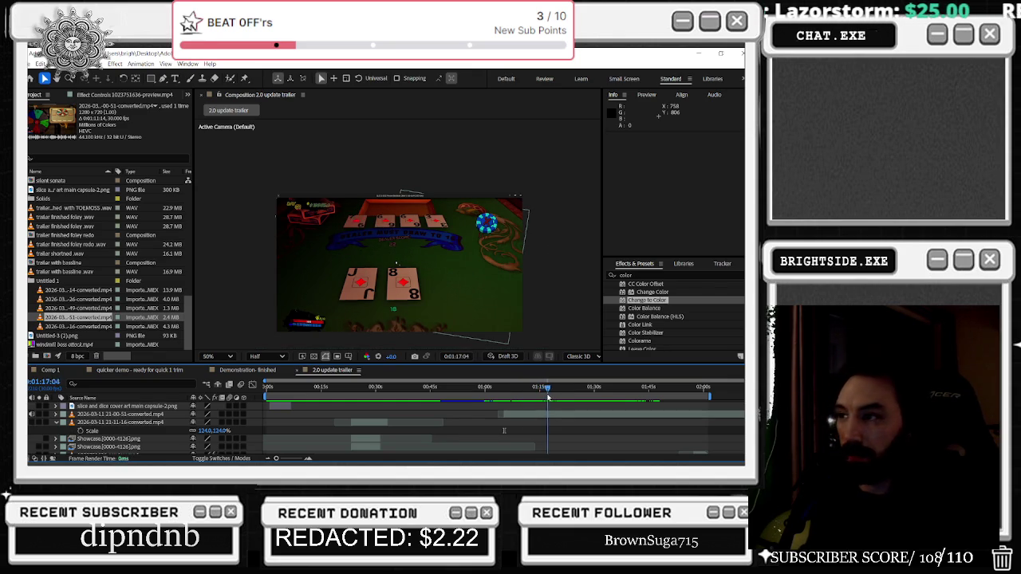
{"action": "key", "text": "alt+]"}
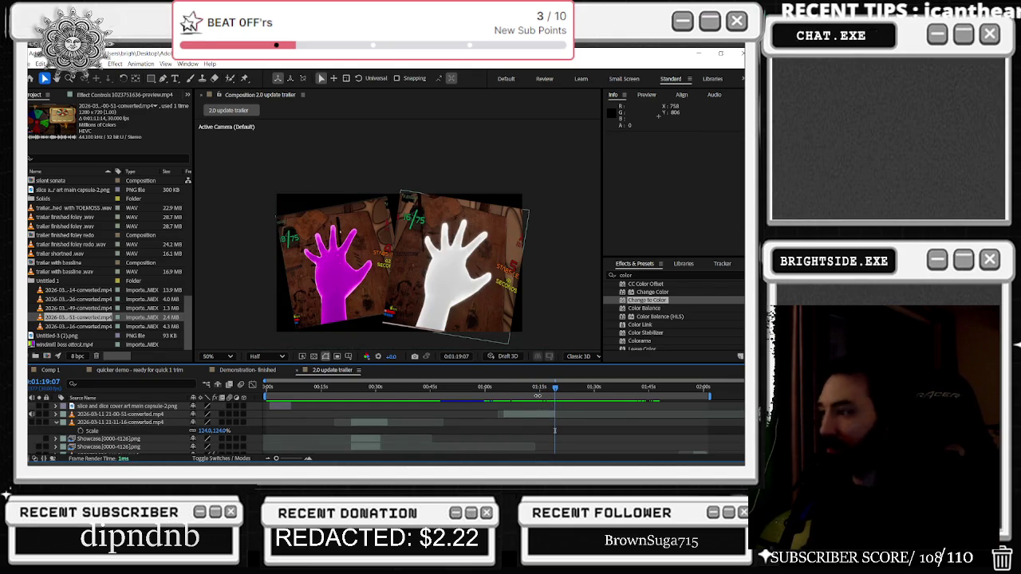
{"action": "left_click_drag", "start_coordinate": [489, 389], "coordinate": [533, 390]}
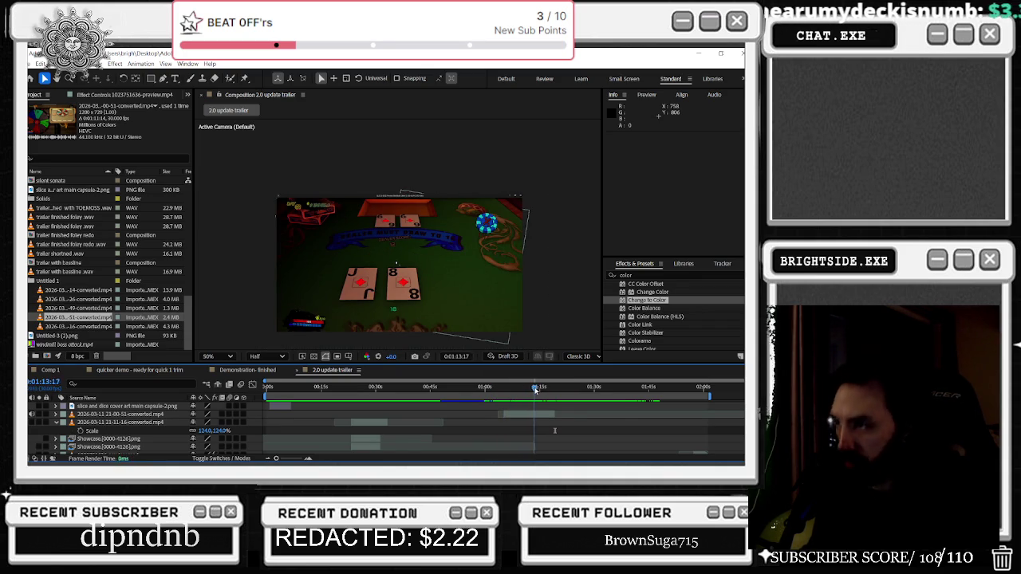
{"action": "mouse_move", "coordinate": [532, 389]}
{"action": "left_mouse_down"}
{"action": "mouse_move", "coordinate": [547, 390]}
{"action": "mouse_move", "coordinate": [511, 399]}
{"action": "mouse_move", "coordinate": [528, 405]}
{"action": "left_mouse_up"}
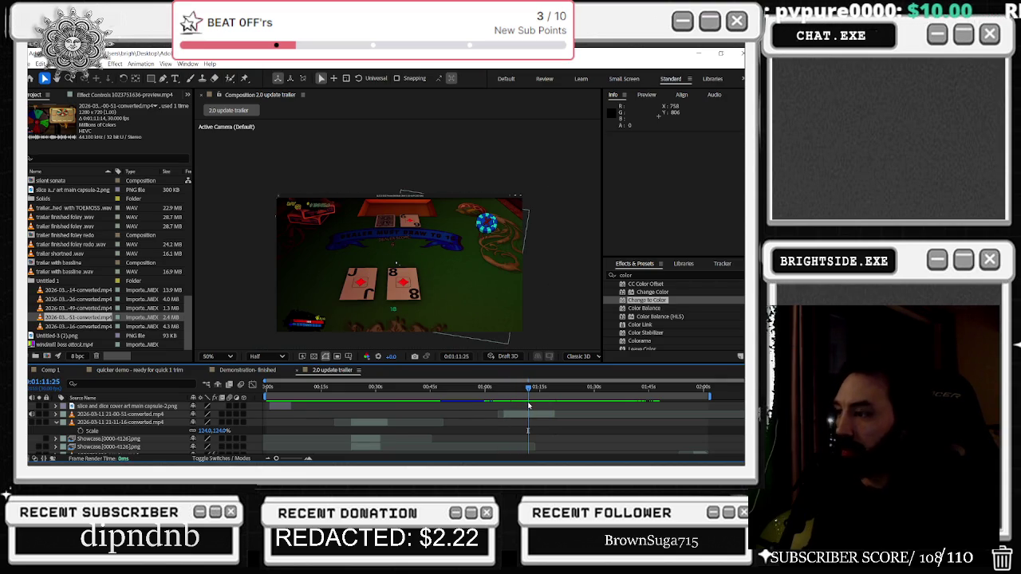
{"action": "left_click", "coordinate": [535, 414]}
{"action": "key", "text": "ctrl+d"}
{"action": "key", "text": "Delete"}
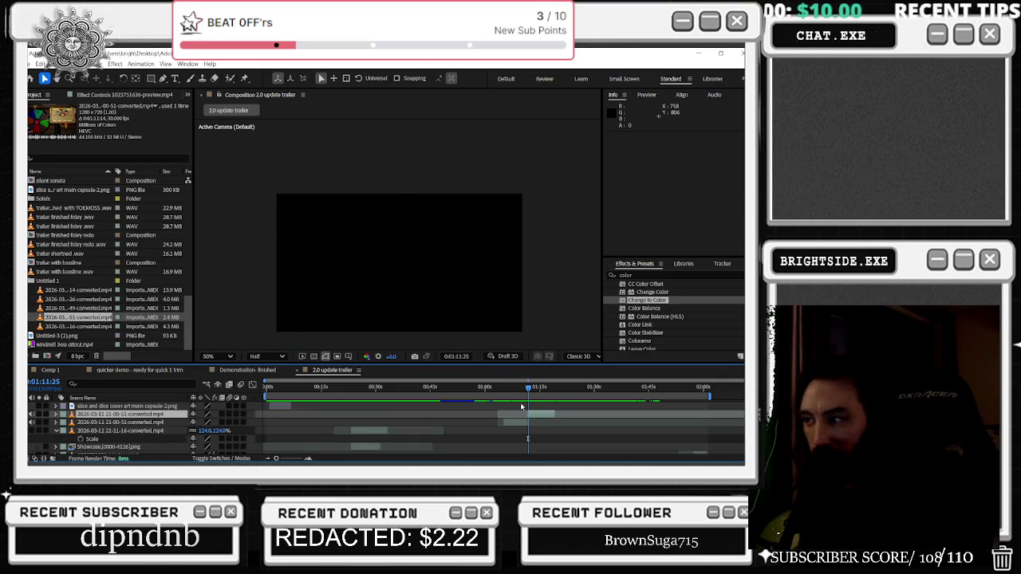
Slide the 21-00-51 card-table layer later in the trailer timeline
{"action": "left_click", "coordinate": [445, 391]}
{"action": "left_click_drag", "start_coordinate": [445, 390], "coordinate": [585, 396]}
{"action": "right_click", "coordinate": [508, 401]}
{"action": "left_click", "coordinate": [505, 391]}
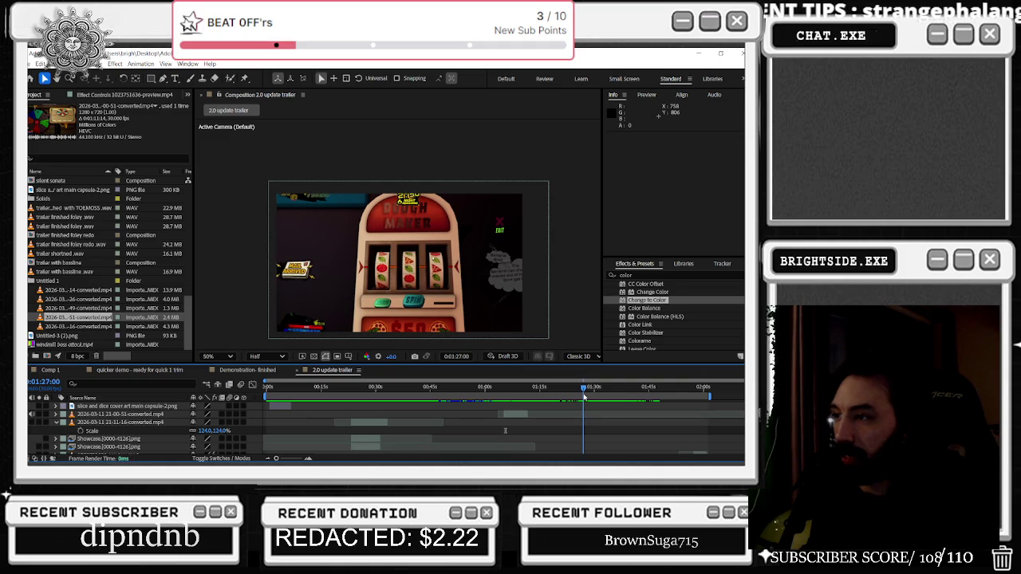
{"action": "left_click_drag", "start_coordinate": [510, 418], "coordinate": [577, 416]}
Play the trailer back from the slot-machine section and scrub through to review the edit
{"action": "mouse_move", "coordinate": [493, 396]}
{"action": "left_mouse_down"}
{"action": "mouse_move", "coordinate": [467, 396]}
{"action": "mouse_move", "coordinate": [537, 400]}
{"action": "mouse_move", "coordinate": [518, 400]}
{"action": "left_mouse_up"}
{"action": "key", "text": "space"}
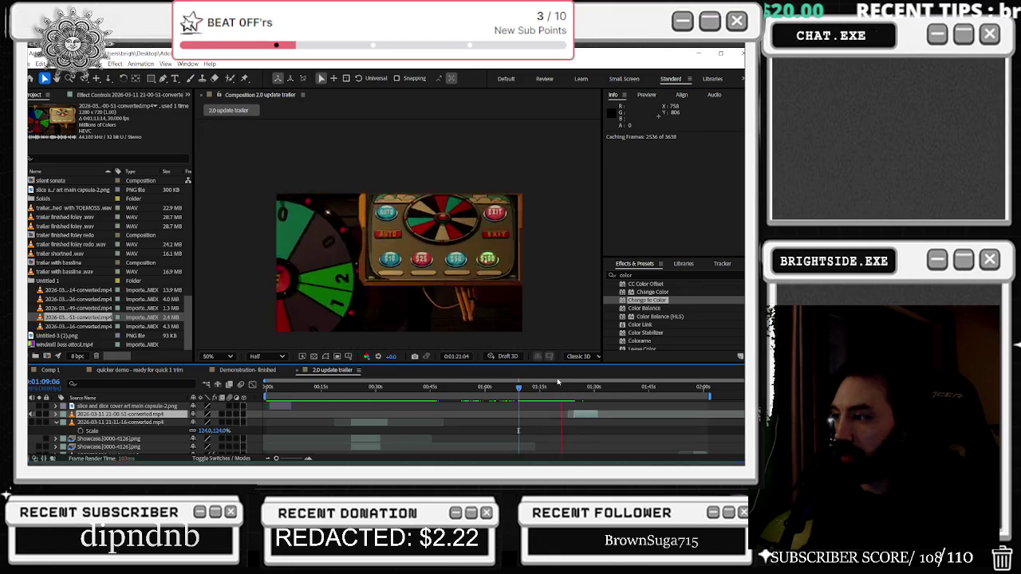
{"action": "scroll", "coordinate": [536, 411], "scroll_direction": "down", "scroll_amount": 2}
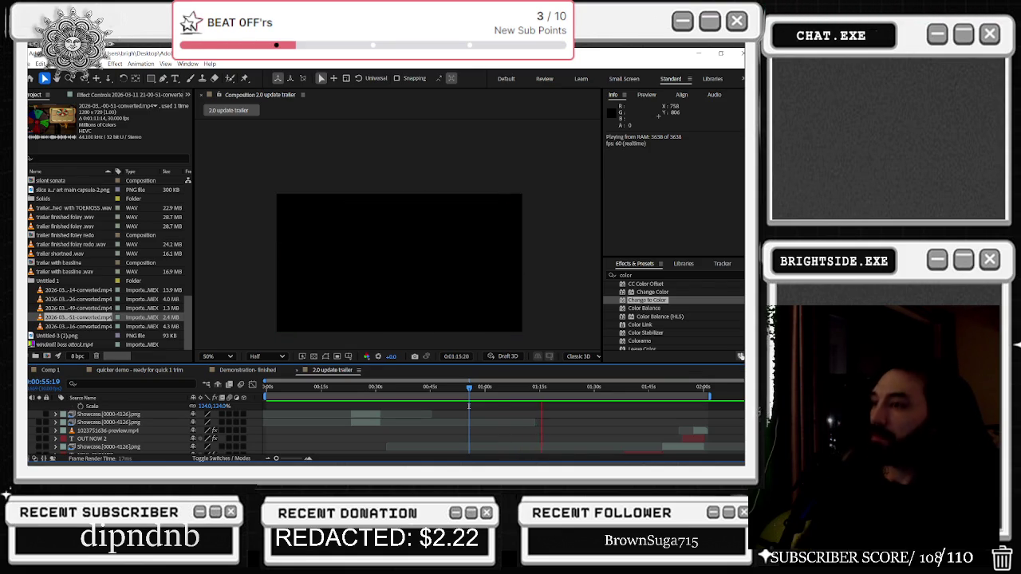
{"action": "mouse_move", "coordinate": [556, 387]}
{"action": "left_mouse_down"}
{"action": "mouse_move", "coordinate": [663, 391]}
{"action": "mouse_move", "coordinate": [669, 406]}
{"action": "left_mouse_up"}
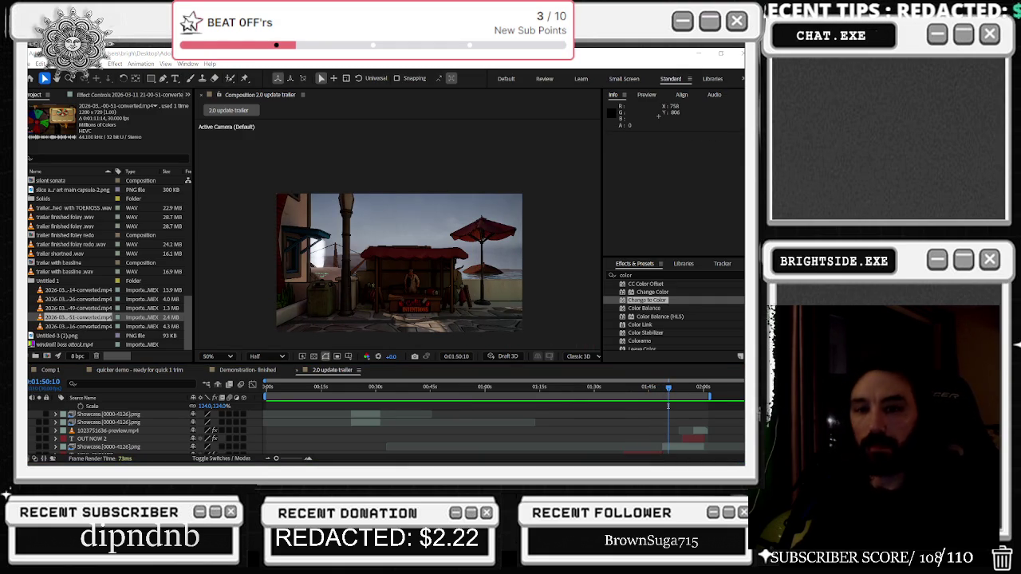
{"action": "key", "text": "alt+Tab"}
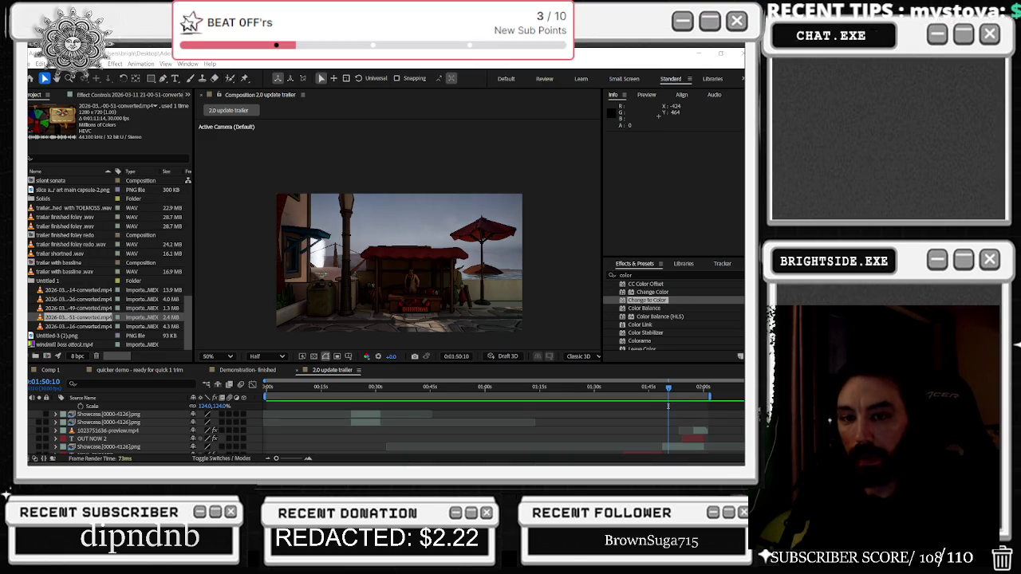
{"action": "left_click_drag", "start_coordinate": [434, 387], "coordinate": [359, 387]}
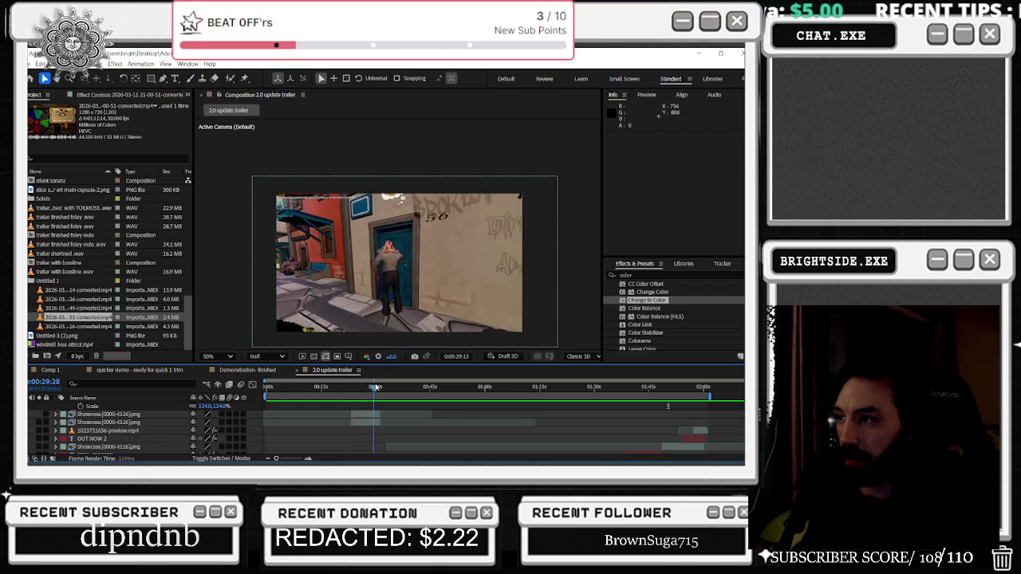
{"action": "mouse_move", "coordinate": [359, 387]}
{"action": "left_mouse_down"}
{"action": "mouse_move", "coordinate": [607, 388]}
{"action": "mouse_move", "coordinate": [593, 390]}
{"action": "left_mouse_up"}
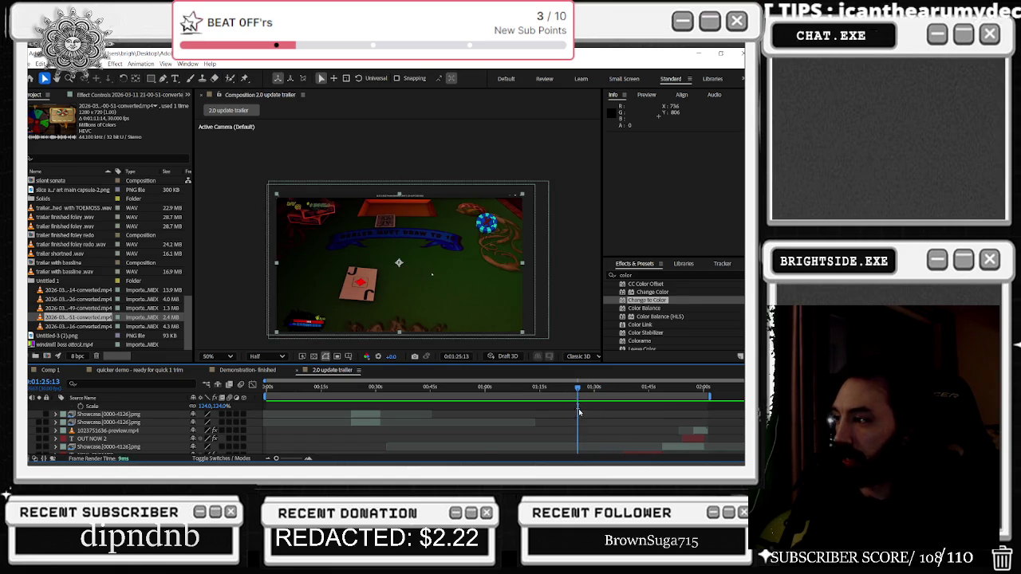
{"action": "scroll", "coordinate": [579, 412], "scroll_direction": "down", "scroll_amount": 2}
{"action": "scroll", "coordinate": [579, 407], "scroll_direction": "down", "scroll_amount": 2}
{"action": "scroll", "coordinate": [578, 398], "scroll_direction": "down", "scroll_amount": 2}
Scrub to the poker-chip frame near 1:24 in the trailer
{"action": "left_click_drag", "start_coordinate": [572, 391], "coordinate": [601, 387]}
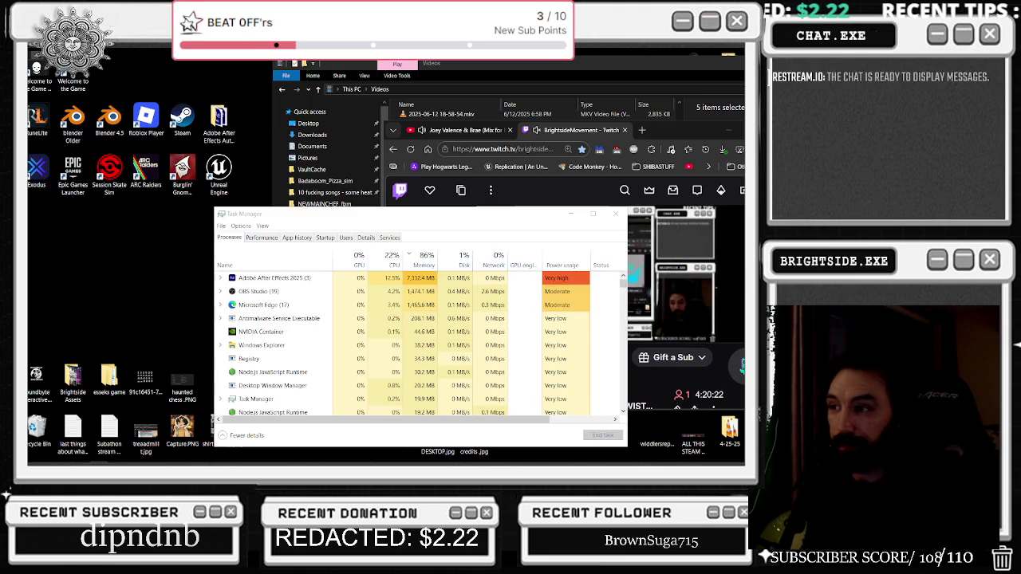
Bring the Videos folder with the converted MP4 clips forward, then return to After Effects
{"action": "left_click", "coordinate": [684, 105]}
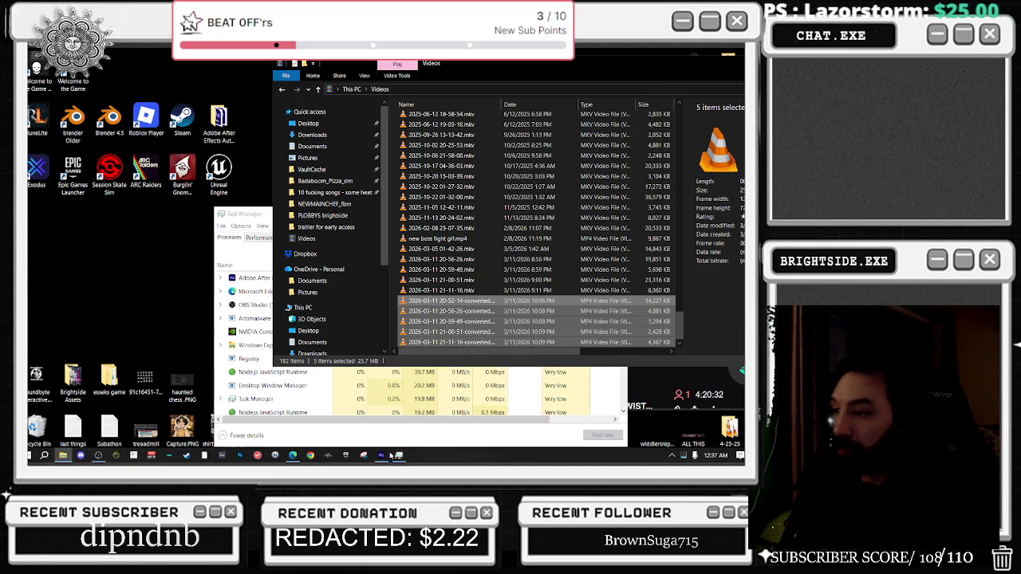
{"action": "left_click", "coordinate": [383, 455]}
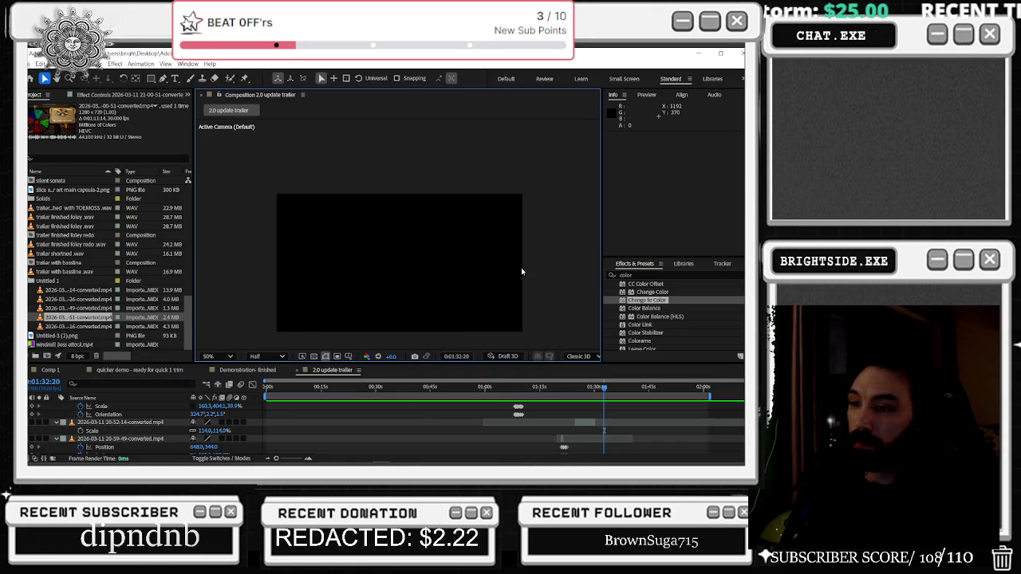
Undo the last layer time change with Ctrl+Z
{"action": "key", "text": "ctrl+z"}
{"action": "key", "text": "ctrl+z"}
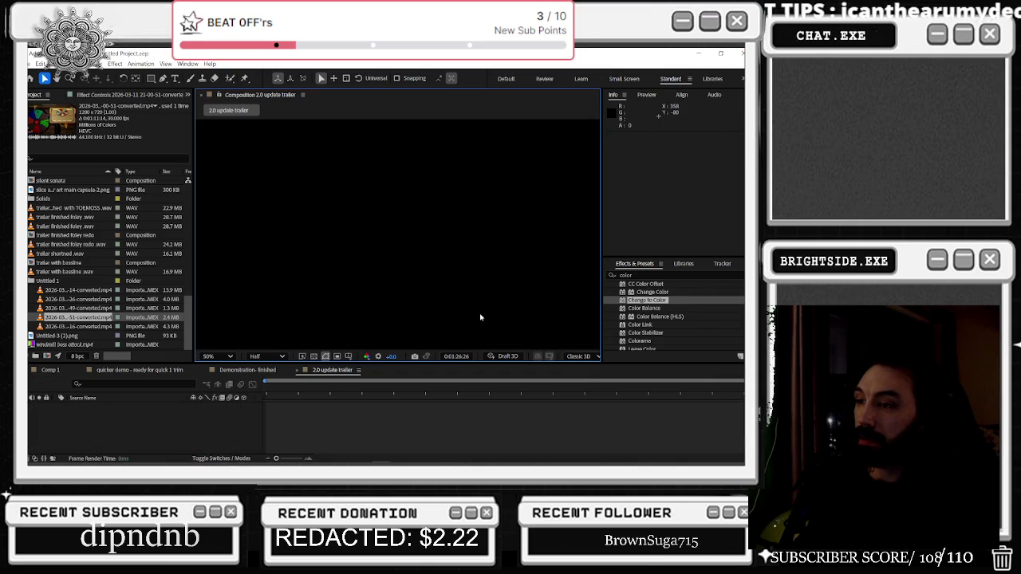